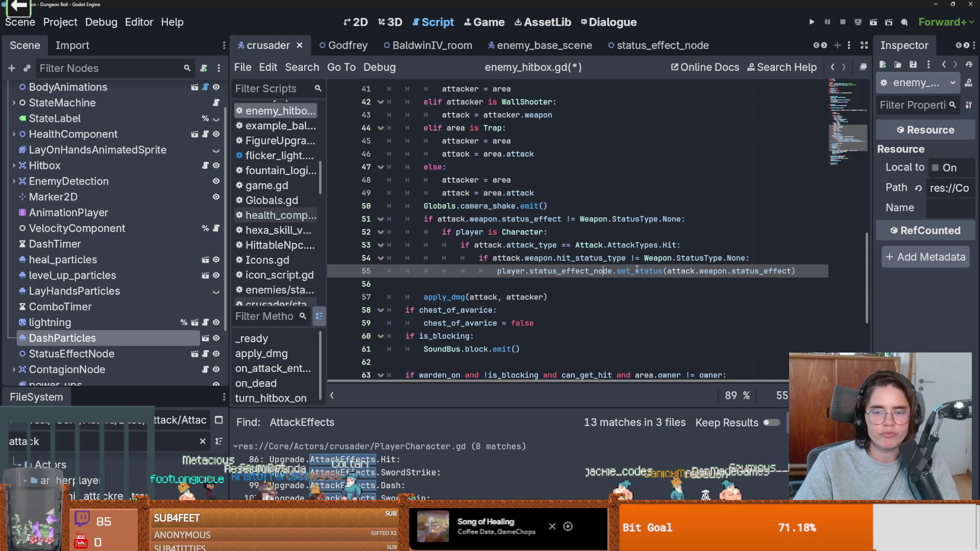
Review the set_status call and hit_status_type check on lines 54-55, highlighting every use of attack.
{"action": "double_click", "coordinate": [637, 271]}
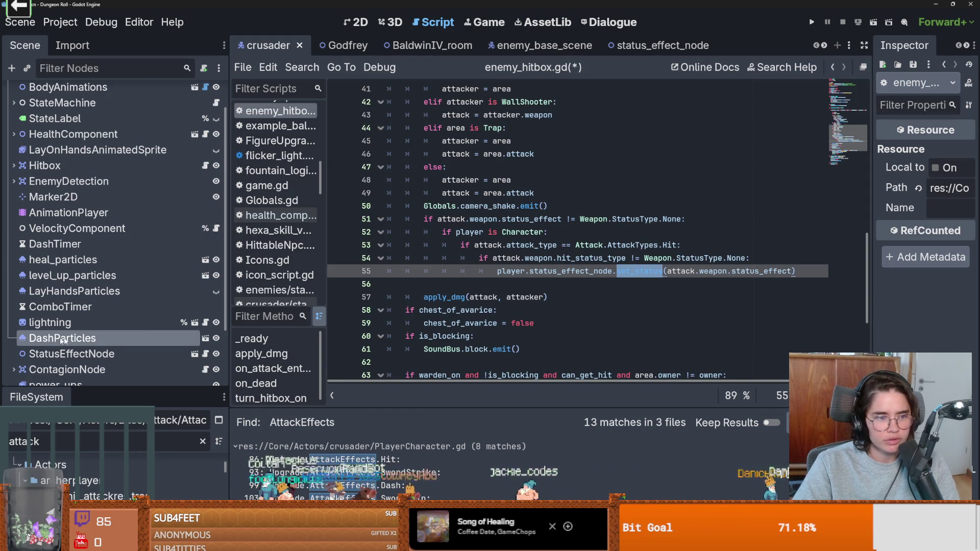
{"action": "scroll", "coordinate": [194, 279], "scroll_direction": "down", "scroll_amount": 3}
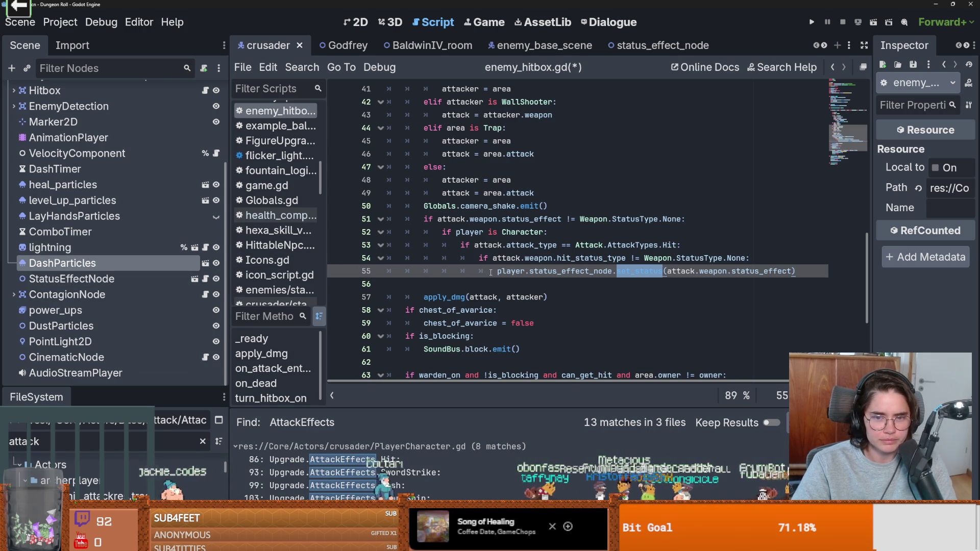
{"action": "mouse_move", "coordinate": [510, 271]}
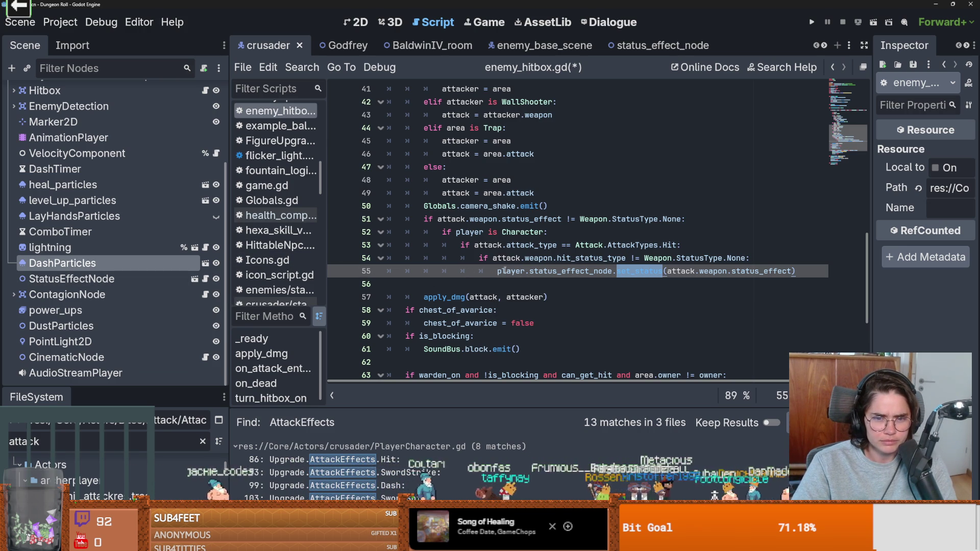
{"action": "left_click", "coordinate": [657, 261]}
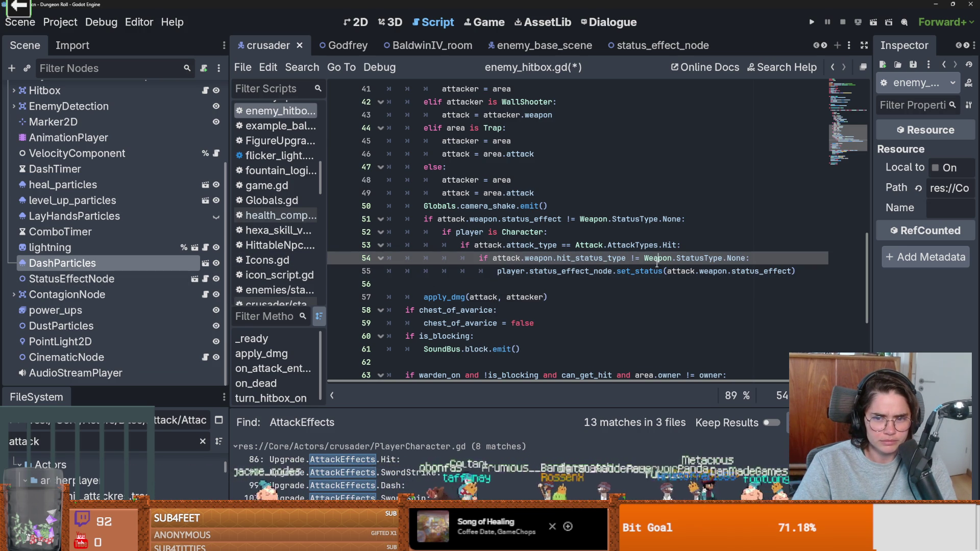
{"action": "double_click", "coordinate": [680, 271]}
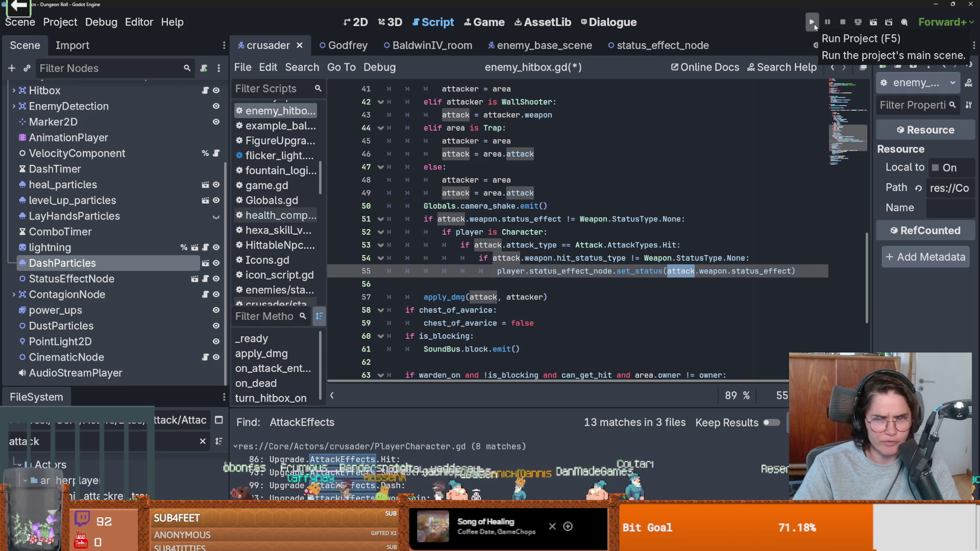
Launch the game, attack and move the crusader, then enter the middle default room.
{"action": "left_click", "coordinate": [815, 26]}
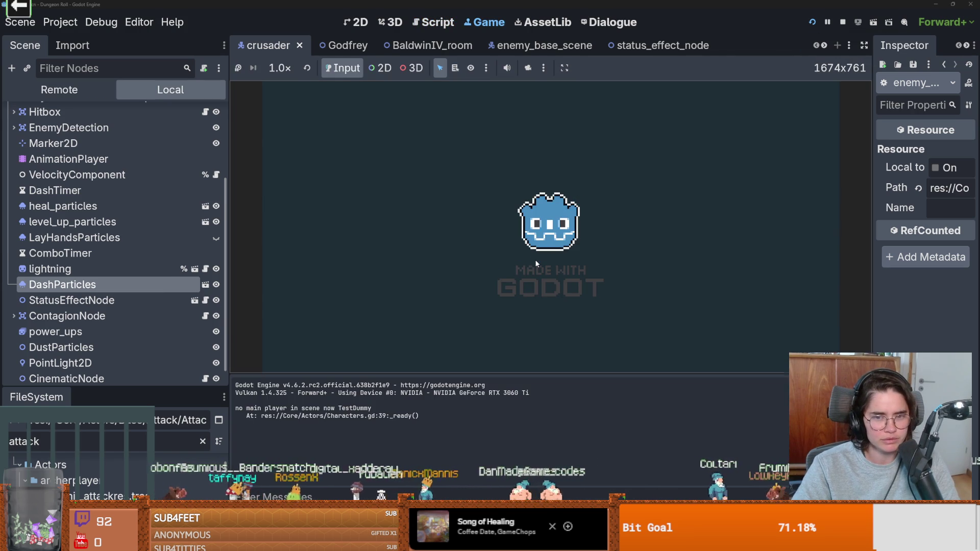
{"action": "left_click", "coordinate": [497, 130]}
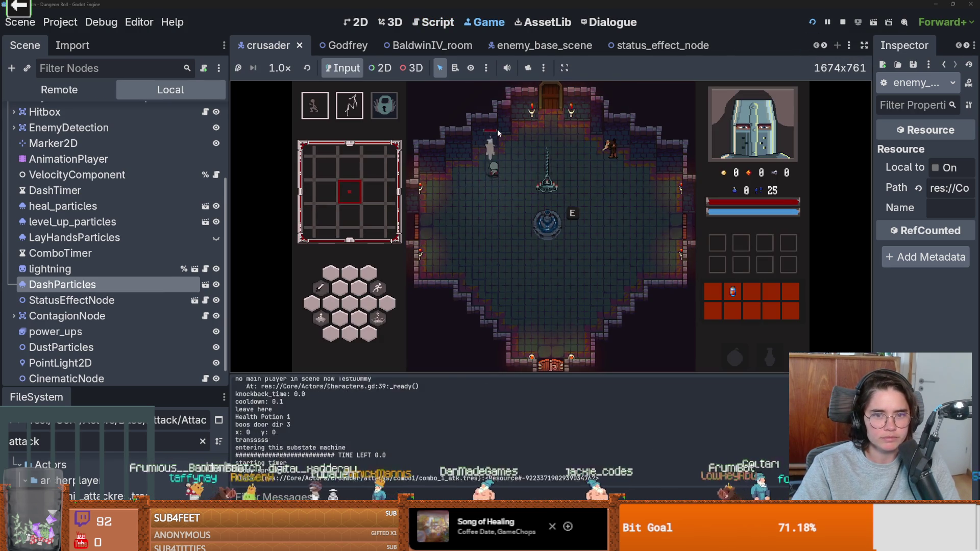
{"action": "key", "text": "a"}
{"action": "key", "text": "s"}
{"action": "key", "text": "e"}
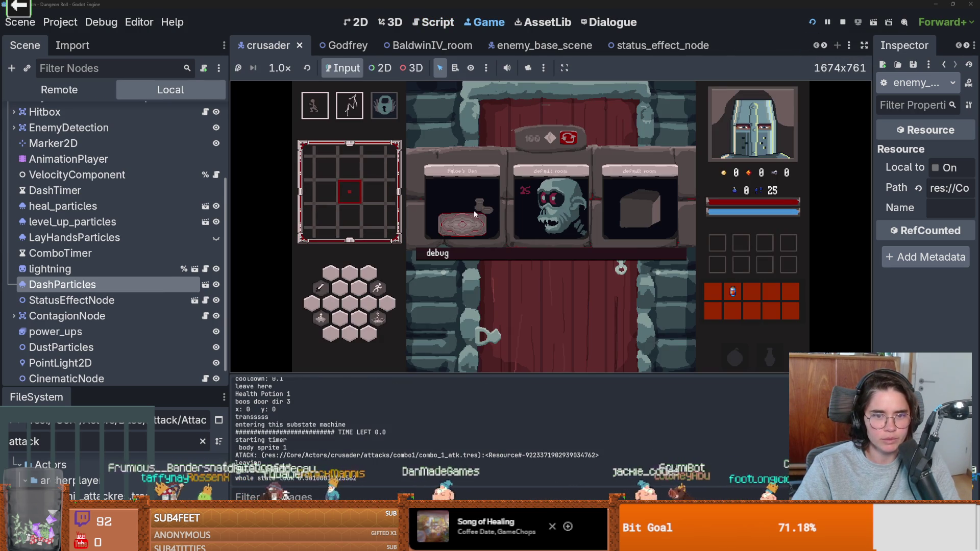
{"action": "left_click", "coordinate": [525, 219]}
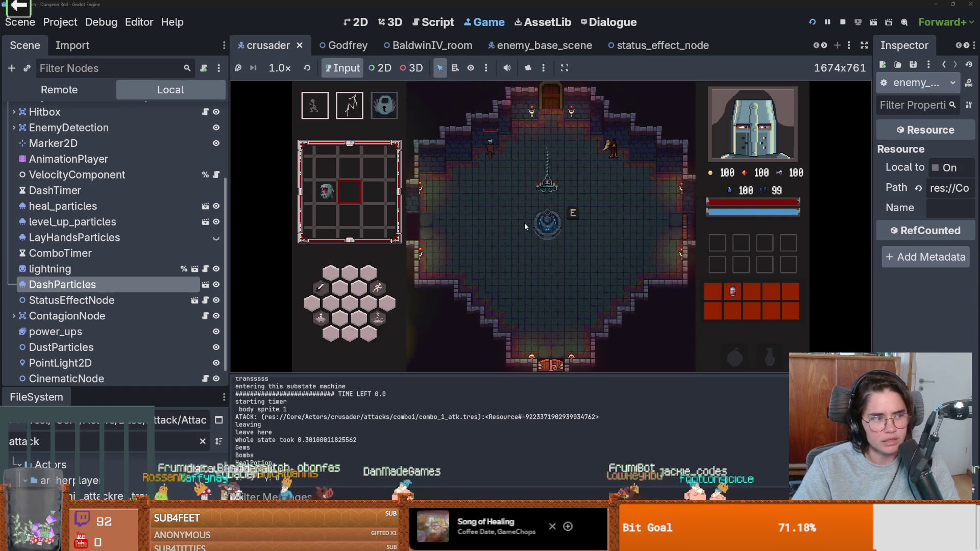
Walk the crusader toward the enemies, attack them, then pause and resume with Esc.
{"action": "key", "text": "d"}
{"action": "key", "text": "a"}
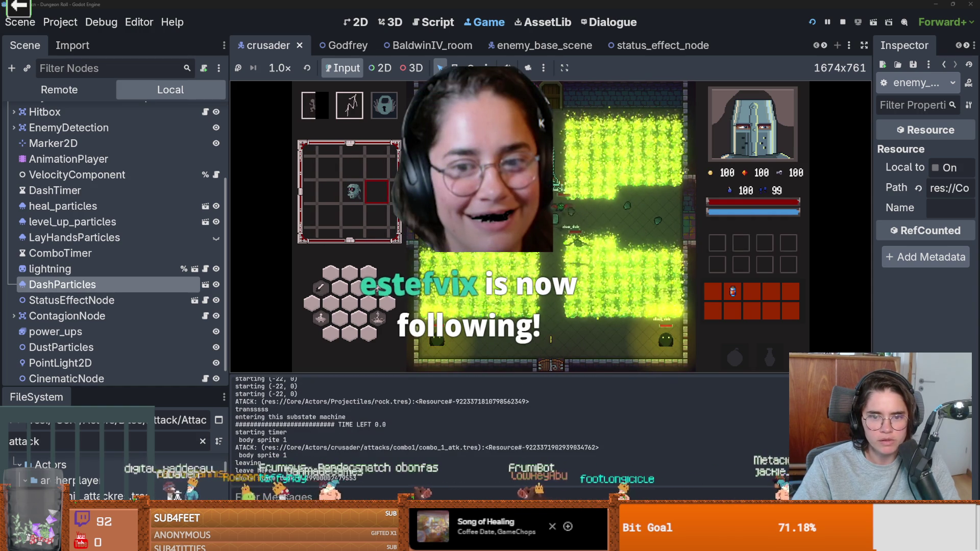
{"action": "left_click", "coordinate": [556, 236]}
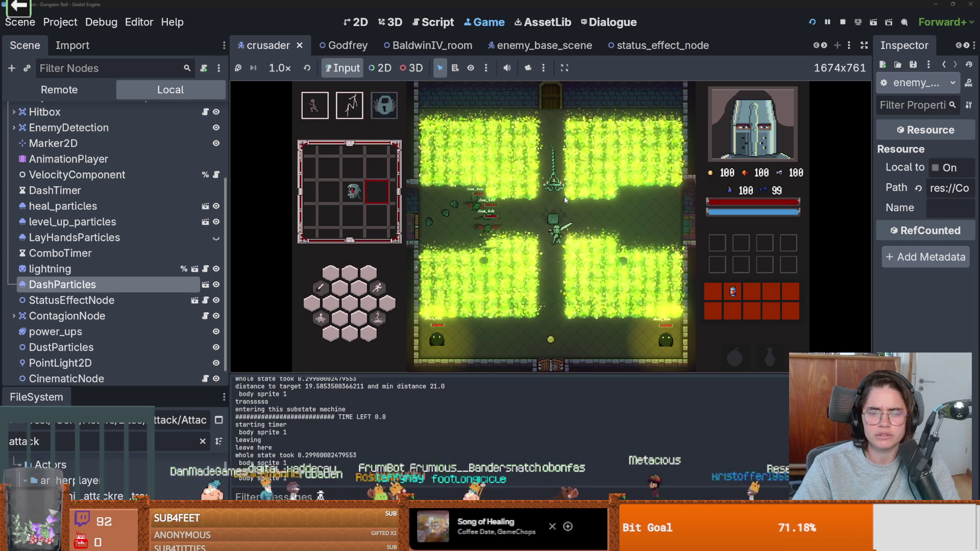
{"action": "key", "text": "Escape"}
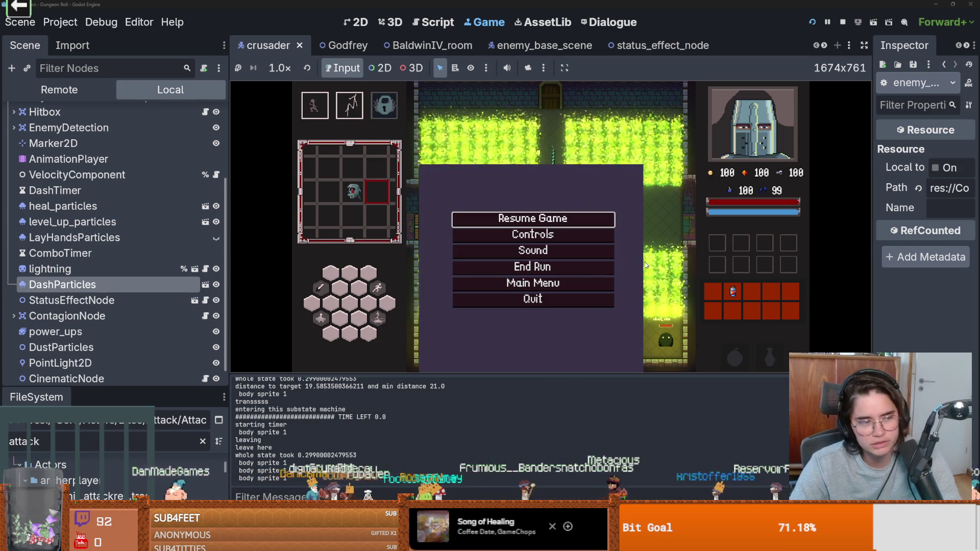
{"action": "key", "text": "Escape"}
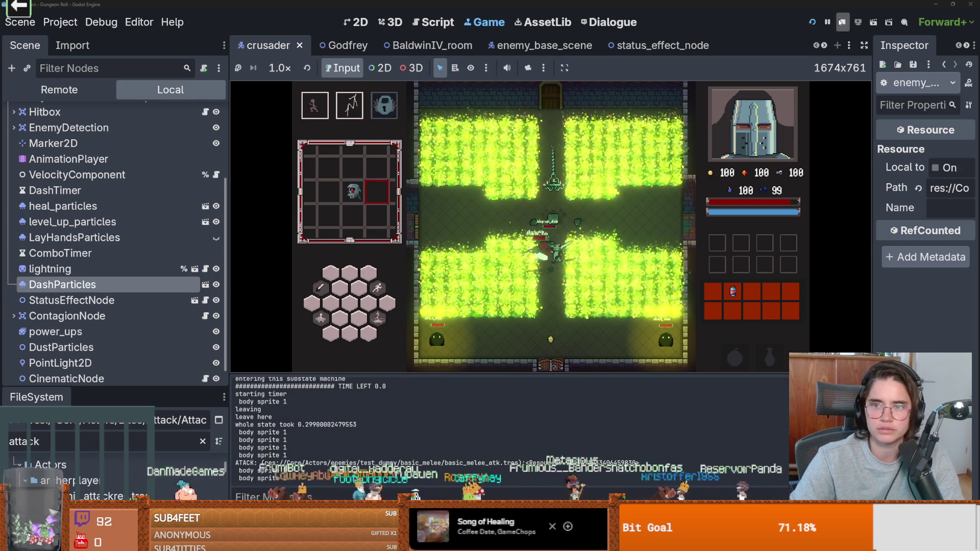
Stop the running Dungeon Roll test with the game's back arrow.
{"action": "left_click", "coordinate": [842, 22]}
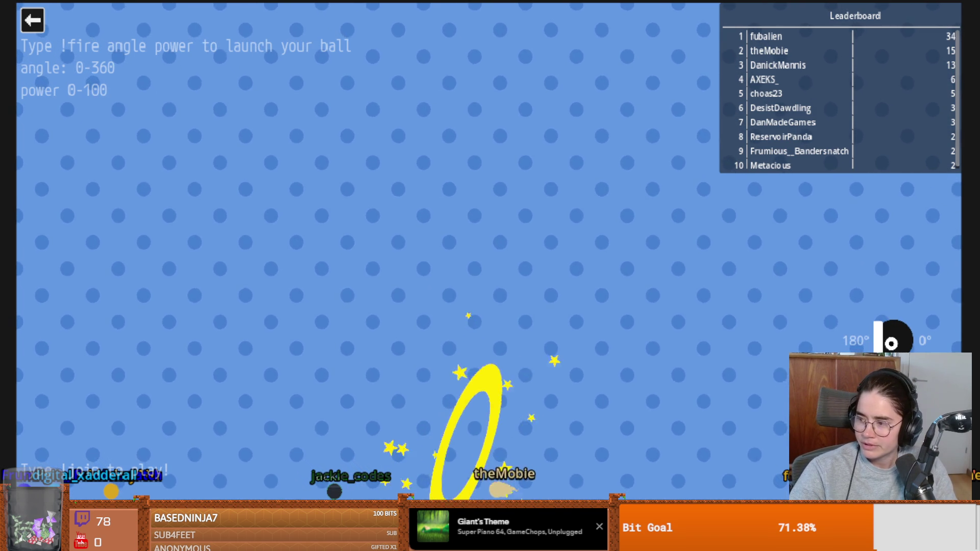
Exit the game test, review the status-effect check on line 51, and save enemy_hitbox.gd.
{"action": "left_click", "coordinate": [39, 21]}
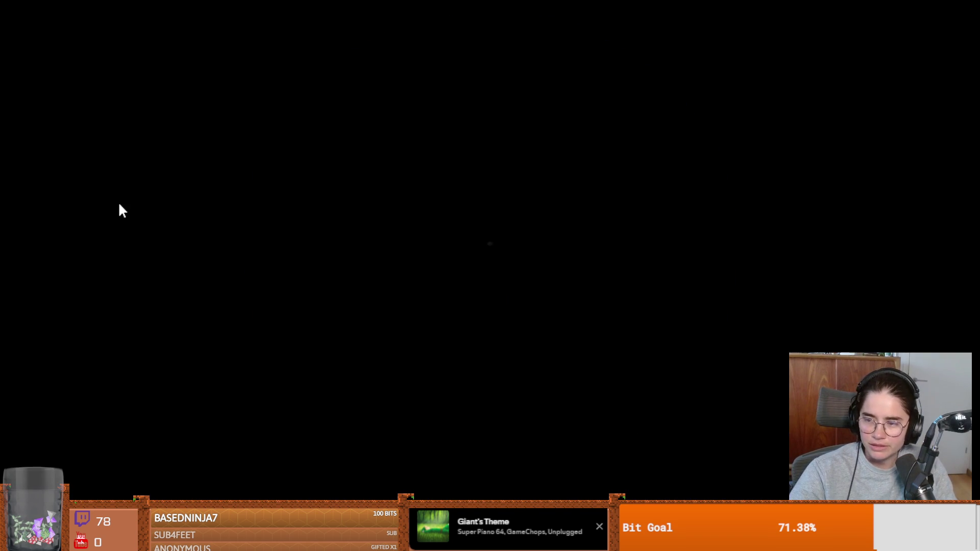
{"action": "key", "text": "Escape"}
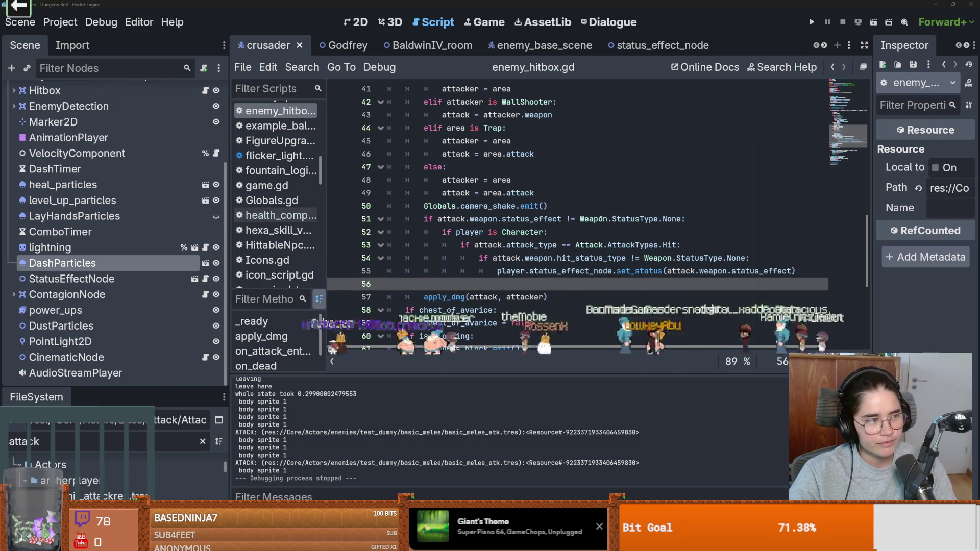
{"action": "left_click", "coordinate": [607, 219]}
{"action": "scroll", "coordinate": [567, 234], "scroll_direction": "up", "scroll_amount": 8}
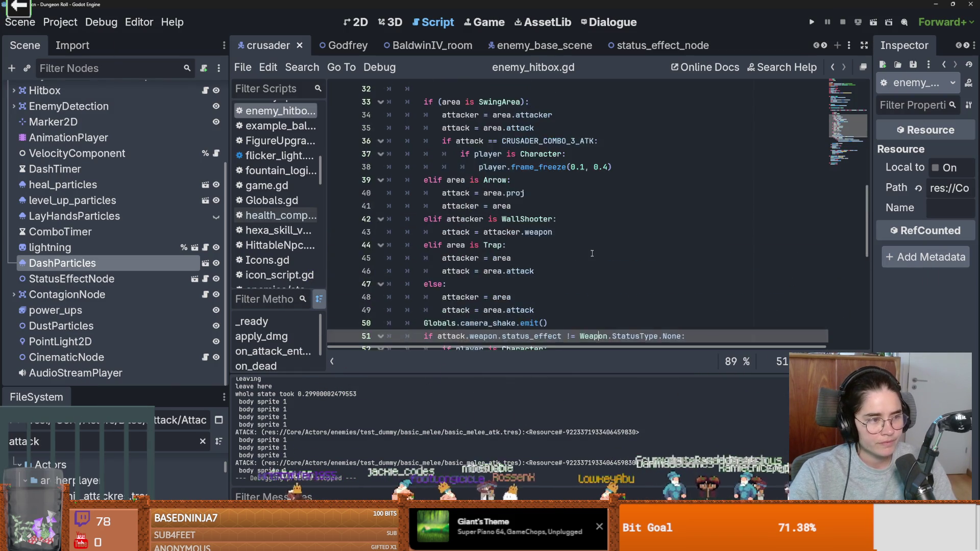
{"action": "left_click", "coordinate": [570, 223]}
{"action": "key", "text": "ctrl+s"}
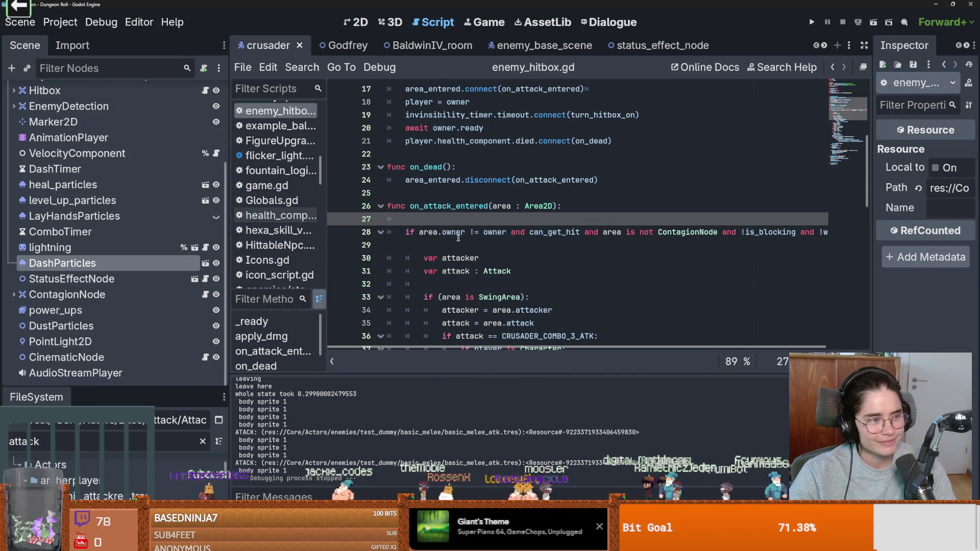
Undo the extra blank line near the top of enemy_hitbox.gd and save the script.
{"action": "left_click", "coordinate": [429, 247]}
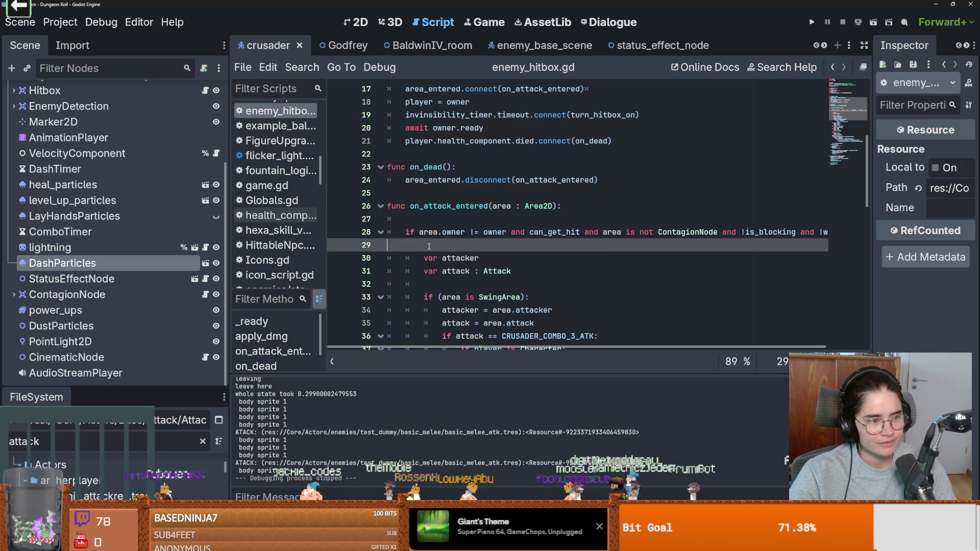
{"action": "key", "text": "ctrl+s"}
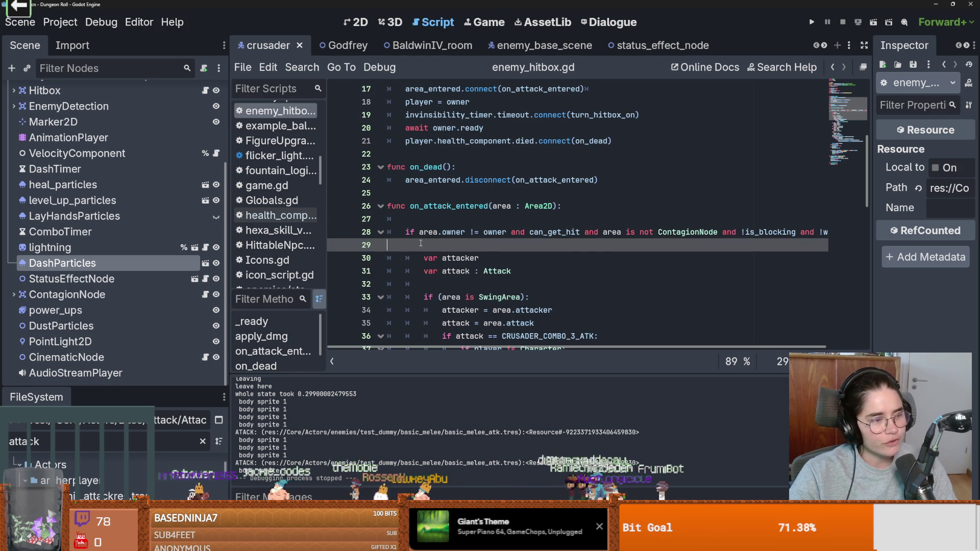
{"action": "key", "text": "ctrl+z"}
{"action": "key", "text": "ctrl+s"}
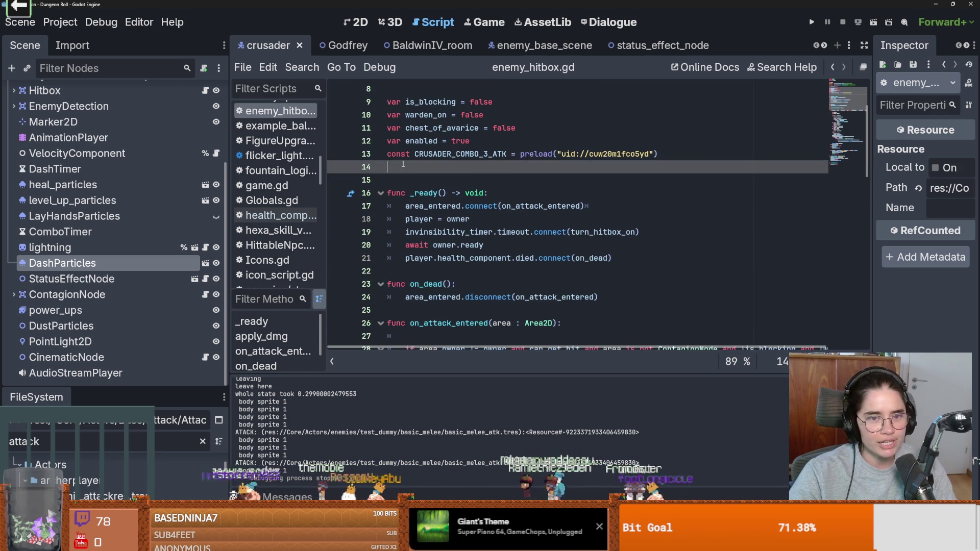
{"action": "key", "text": "ctrl+s"}
Check the can_get_hit line 7, then show the crusader scene in the 2D workspace.
{"action": "scroll", "coordinate": [482, 194], "scroll_direction": "up", "scroll_amount": 3}
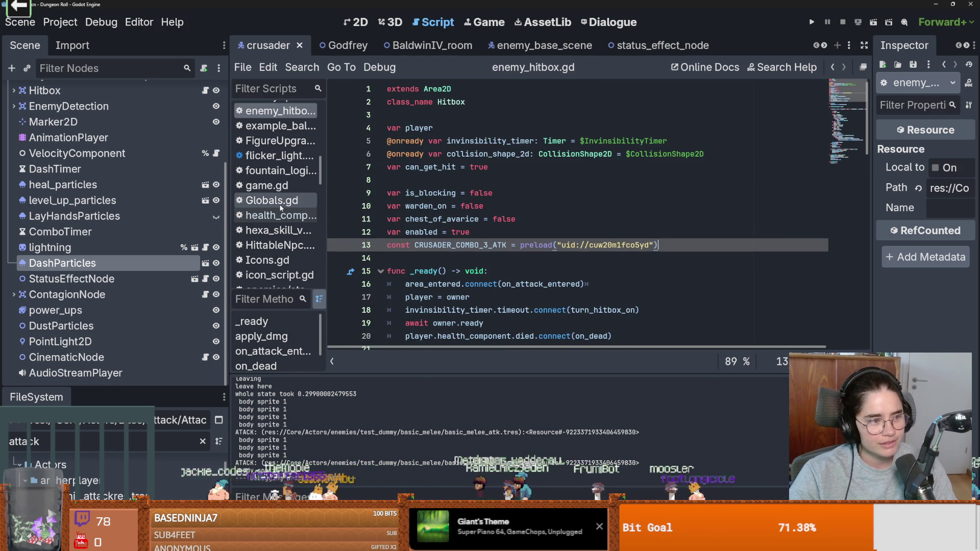
{"action": "scroll", "coordinate": [103, 271], "scroll_direction": "up", "scroll_amount": 5}
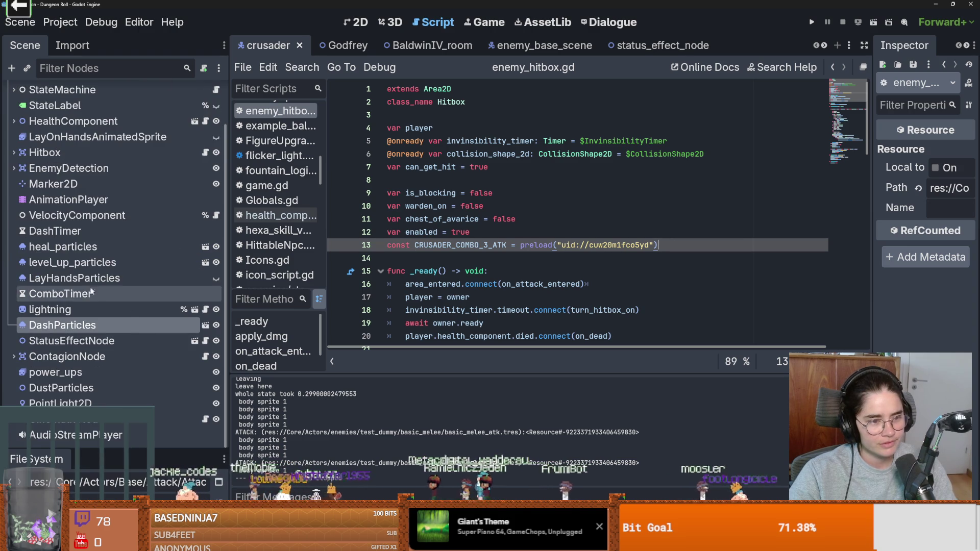
{"action": "left_click", "coordinate": [516, 166]}
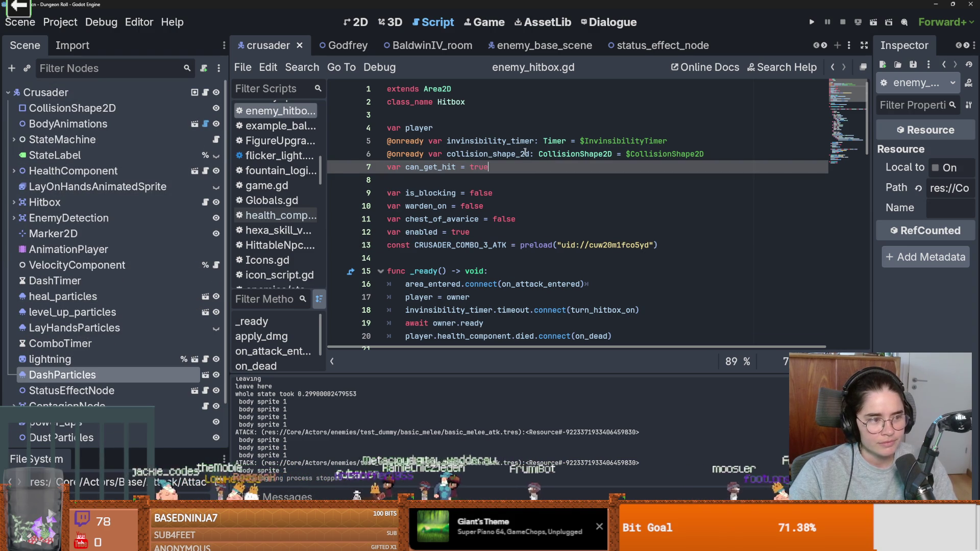
{"action": "left_click", "coordinate": [367, 25]}
Zoom the 2D view and save the crusader scene with Ctrl+S.
{"action": "scroll", "coordinate": [553, 153], "scroll_direction": "down", "scroll_amount": 2}
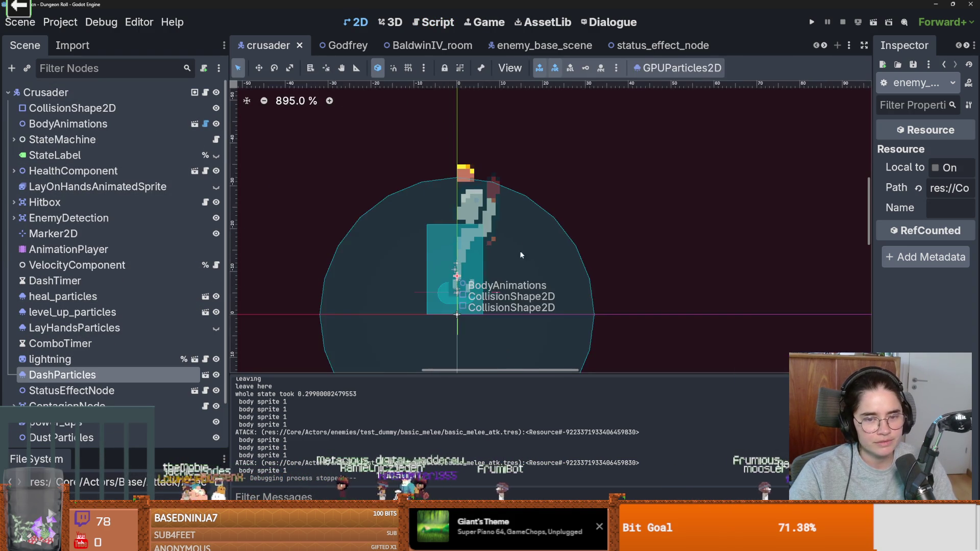
{"action": "scroll", "coordinate": [553, 153], "scroll_direction": "down", "scroll_amount": 3}
{"action": "key", "text": "ctrl+s"}
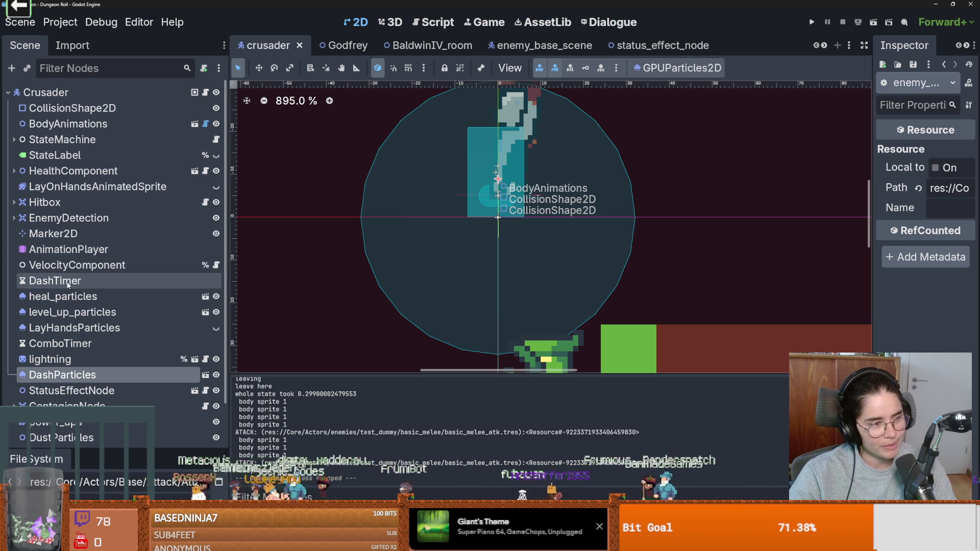
Recentre the crusader in the 2D view, run the project, and open crusader.gd.
{"action": "scroll", "coordinate": [426, 224], "scroll_direction": "up", "scroll_amount": 2}
{"action": "left_click_drag", "start_coordinate": [426, 224], "coordinate": [398, 240]}
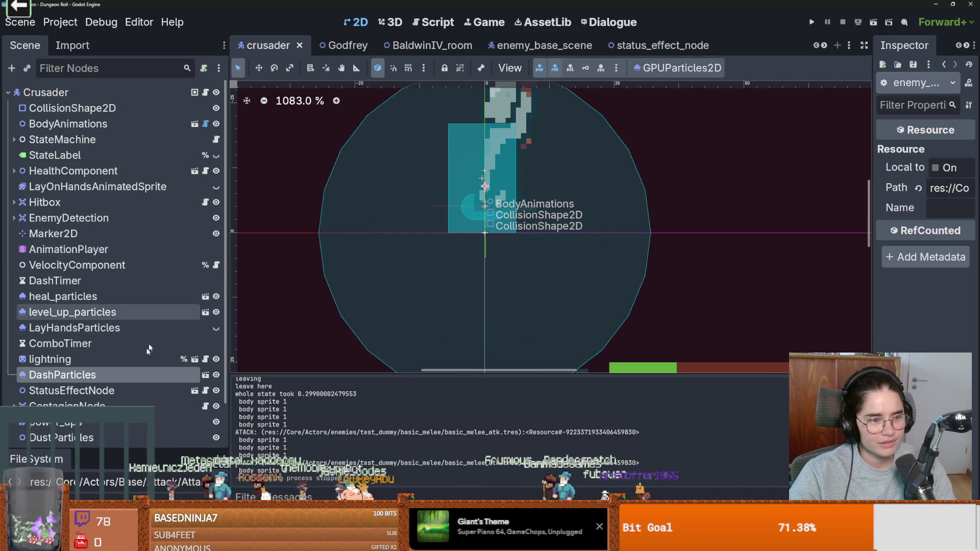
{"action": "left_click", "coordinate": [811, 23]}
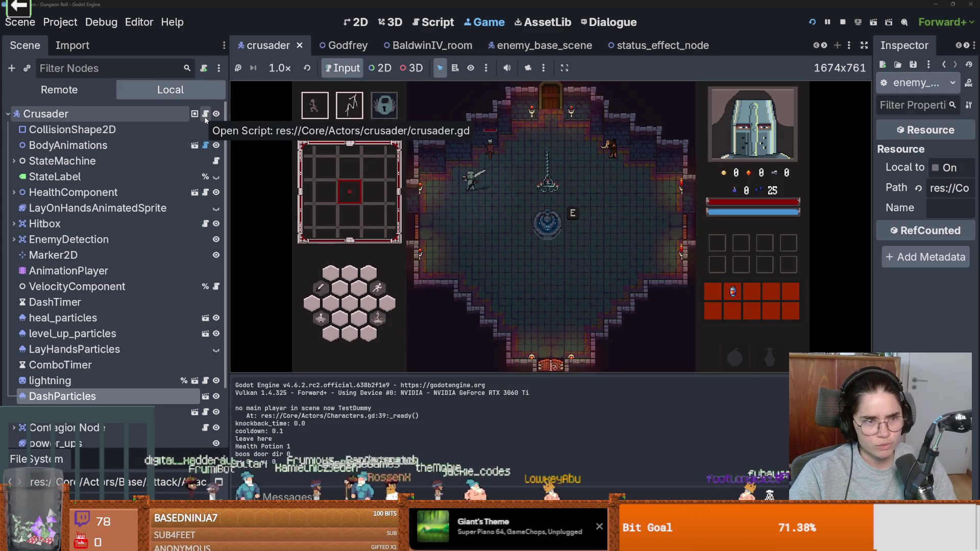
{"action": "left_click", "coordinate": [206, 114]}
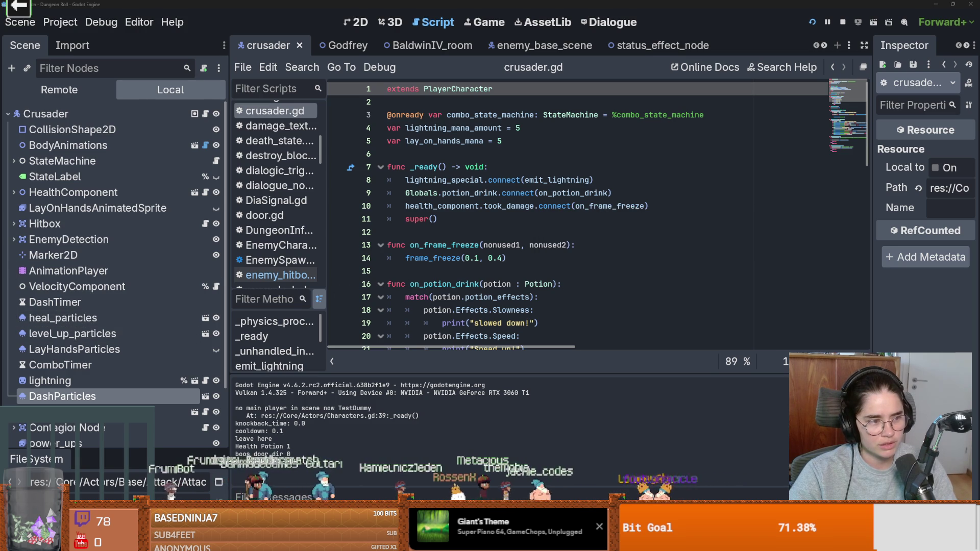
{"action": "left_click", "coordinate": [540, 247]}
{"action": "key", "text": "ctrl+s"}
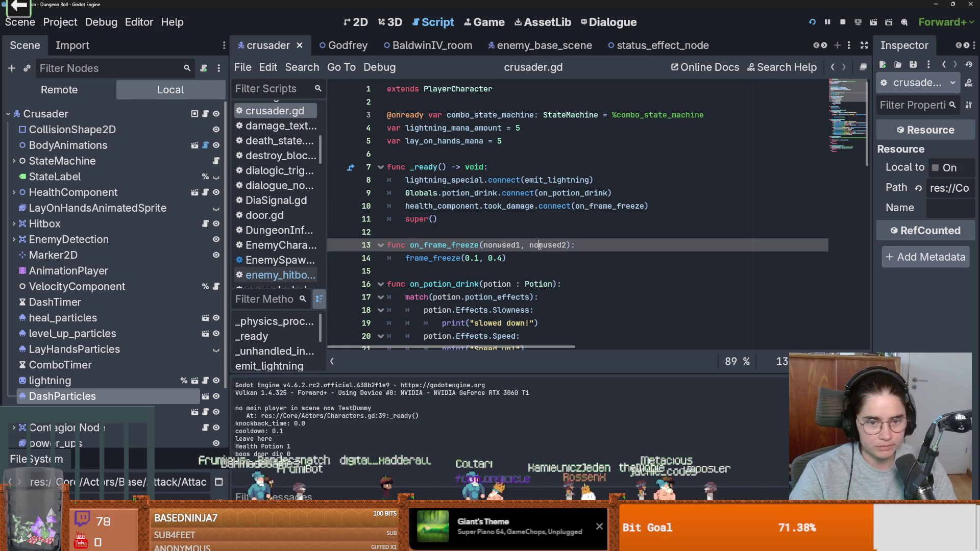
{"action": "left_click", "coordinate": [470, 271]}
{"action": "key", "text": "ctrl+s"}
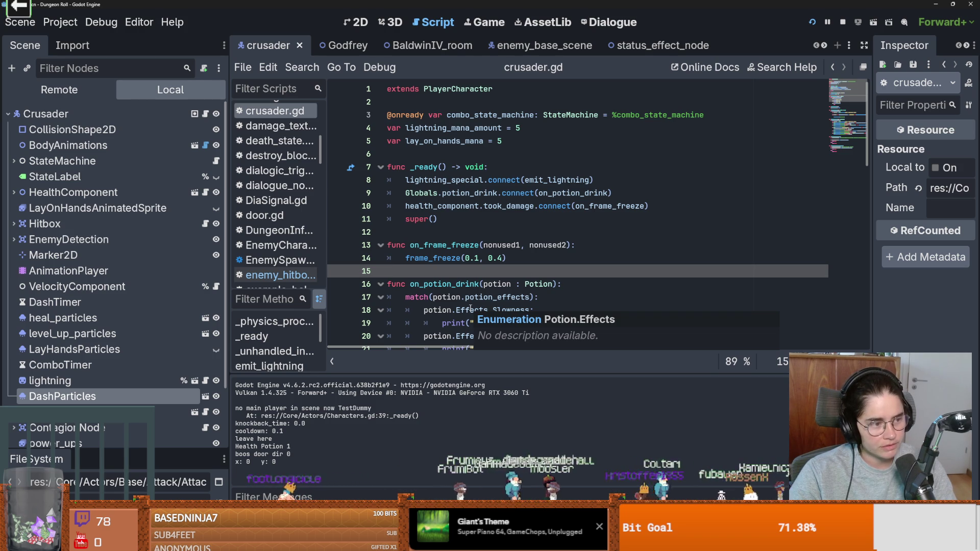
{"action": "left_click", "coordinate": [493, 308]}
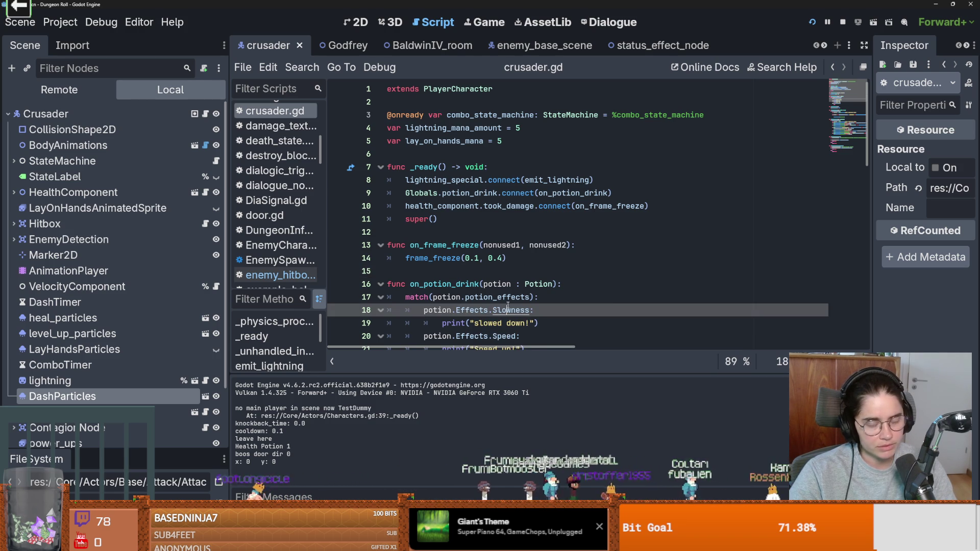
{"action": "left_click", "coordinate": [460, 281]}
{"action": "left_click", "coordinate": [459, 275]}
{"action": "key", "text": "ctrl+s"}
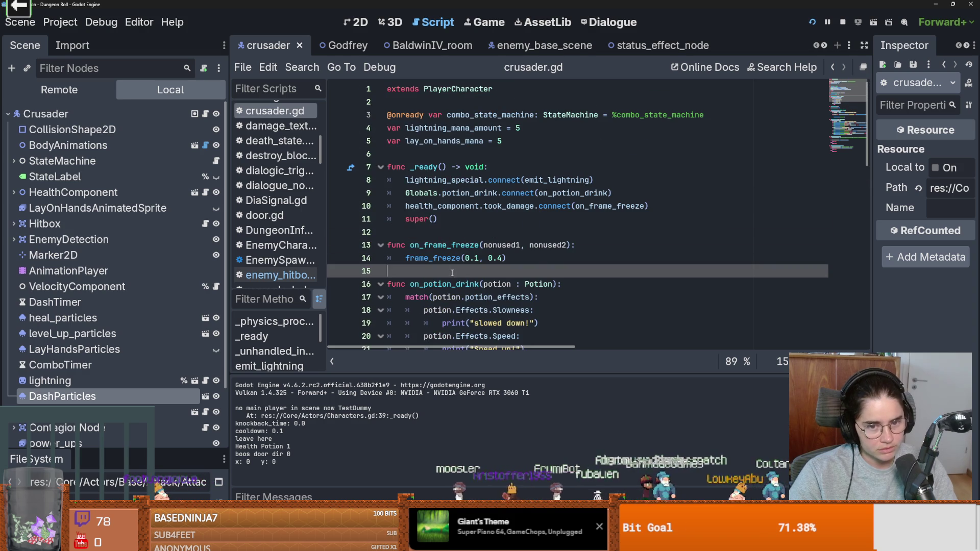
{"action": "left_click", "coordinate": [433, 234]}
{"action": "key", "text": "ctrl+s"}
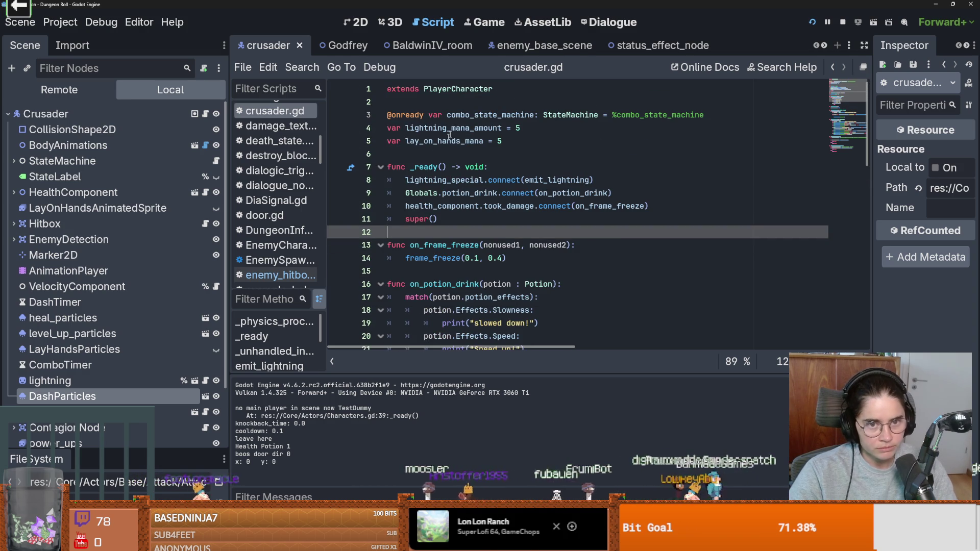
{"action": "left_click", "coordinate": [501, 140]}
{"action": "double_click", "coordinate": [470, 142]}
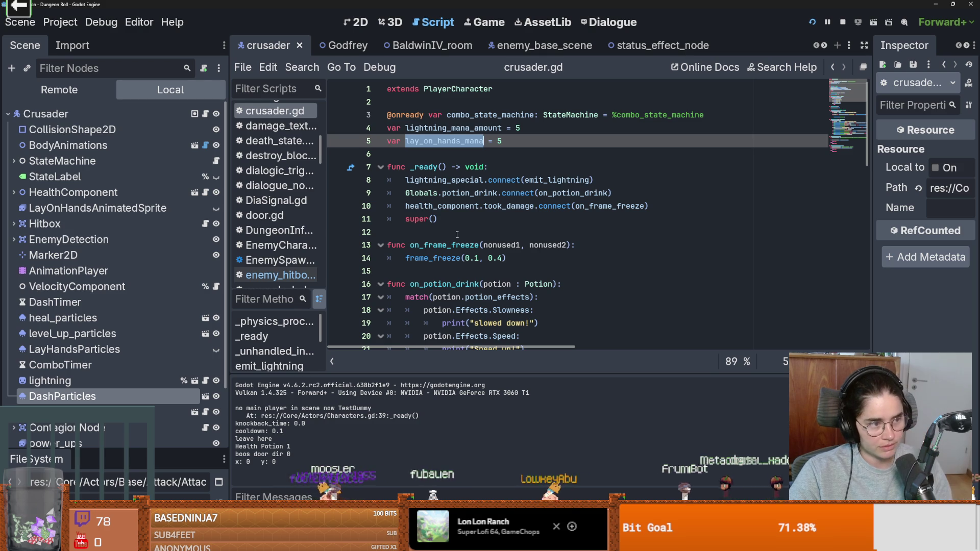
{"action": "left_click", "coordinate": [454, 245]}
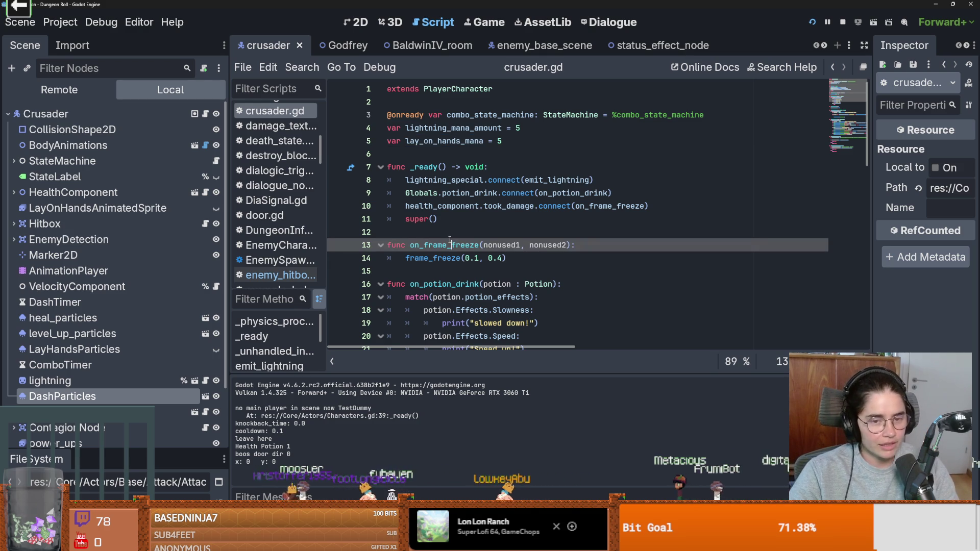
{"action": "left_click", "coordinate": [447, 232]}
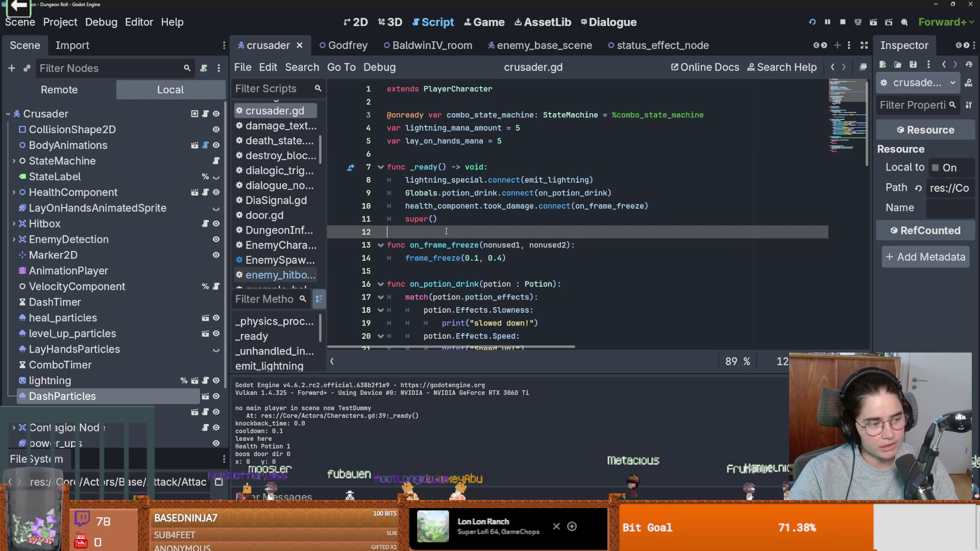
{"action": "key", "text": "ctrl+s"}
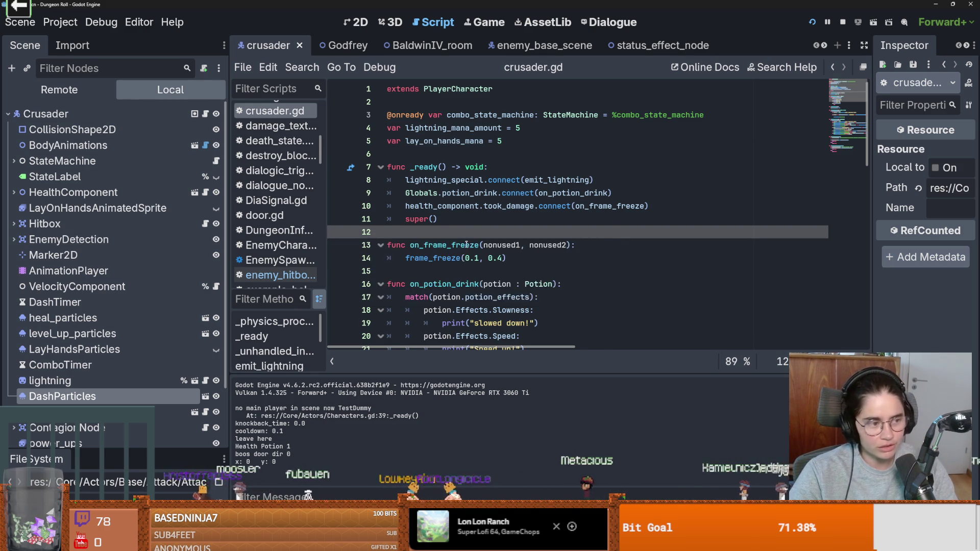
{"action": "scroll", "coordinate": [468, 245], "scroll_direction": "down", "scroll_amount": 3}
{"action": "scroll", "coordinate": [465, 259], "scroll_direction": "down", "scroll_amount": 5}
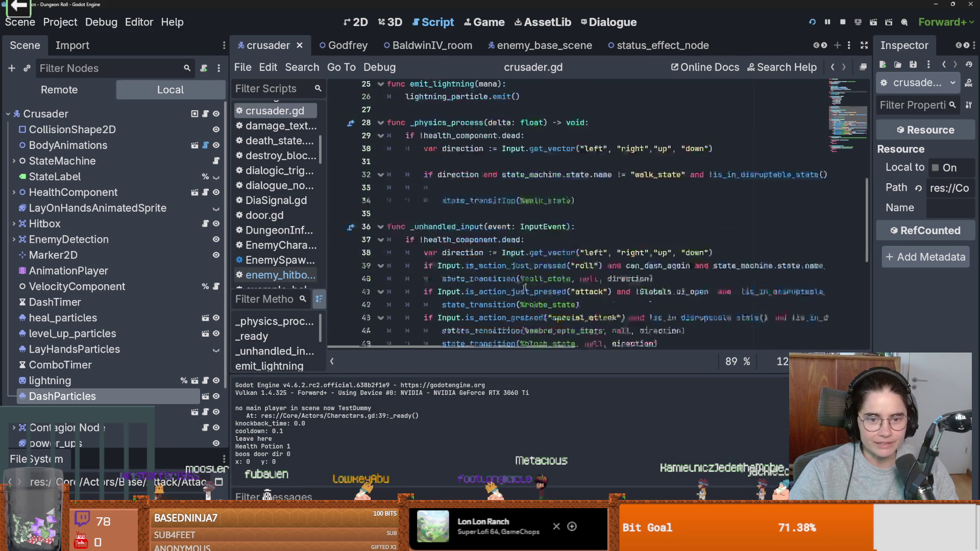
{"action": "scroll", "coordinate": [534, 265], "scroll_direction": "up", "scroll_amount": 8}
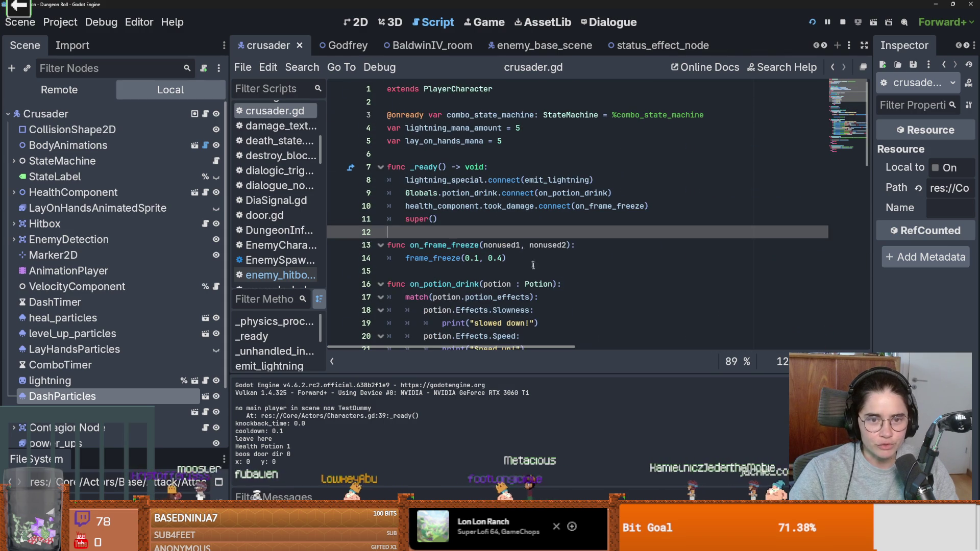
Run the game, pick a debug room card, and kill the goblin with lightning and a three-hit combo.
{"action": "left_click", "coordinate": [812, 21]}
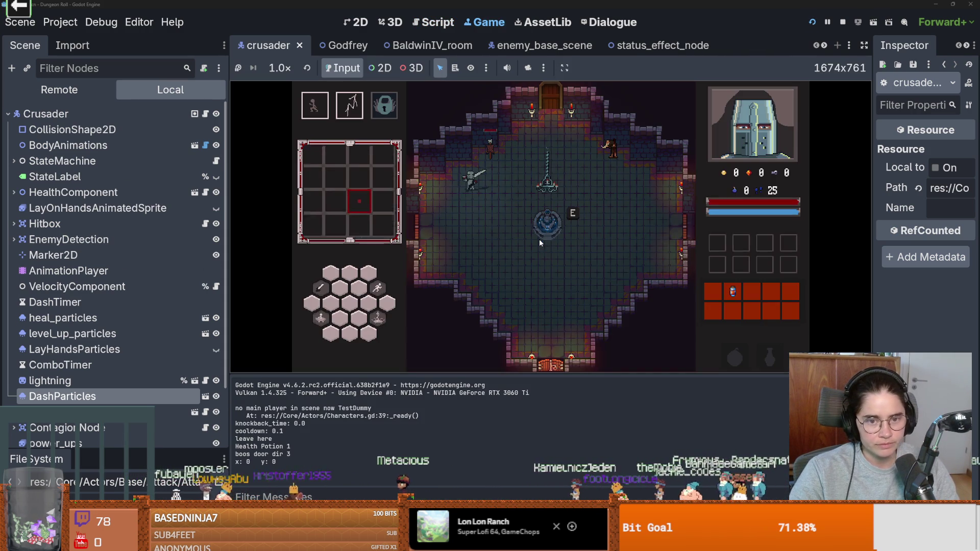
{"action": "left_click", "coordinate": [571, 254]}
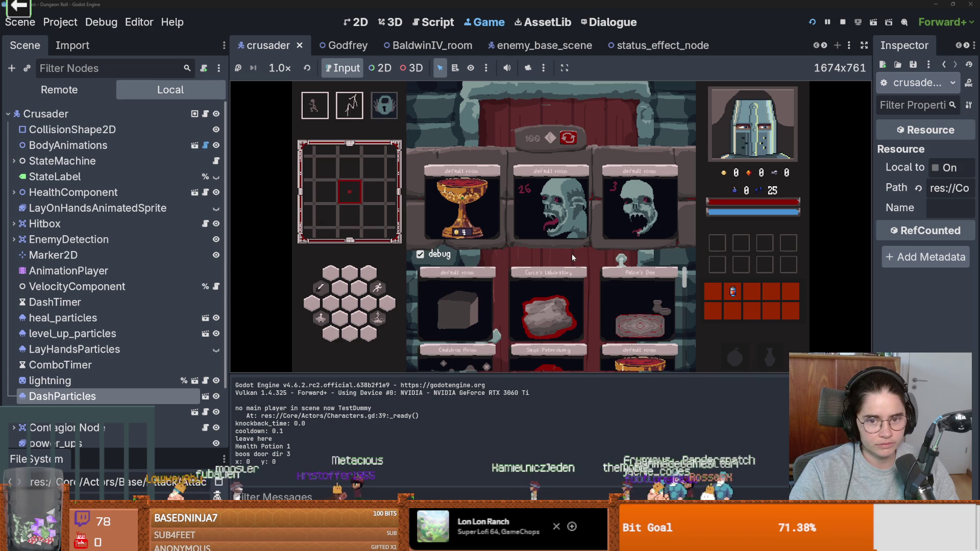
{"action": "left_click", "coordinate": [640, 352]}
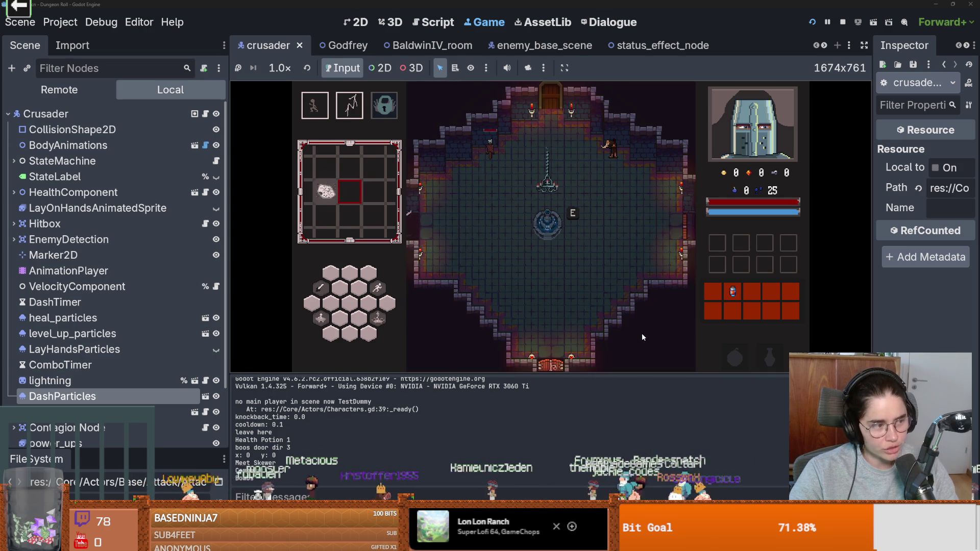
{"action": "key", "text": "w"}
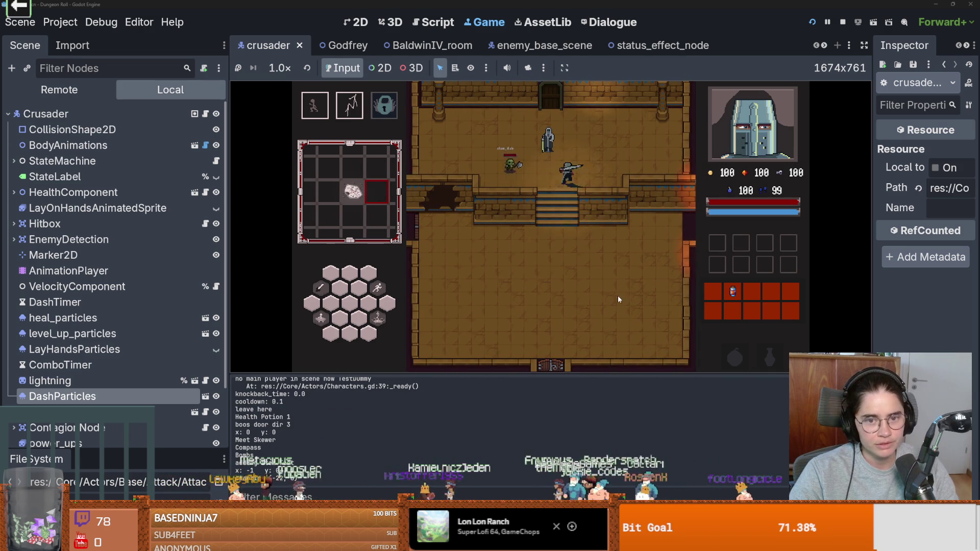
{"action": "key", "text": "2"}
{"action": "left_click", "coordinate": [468, 182]}
{"action": "left_click", "coordinate": [467, 182]}
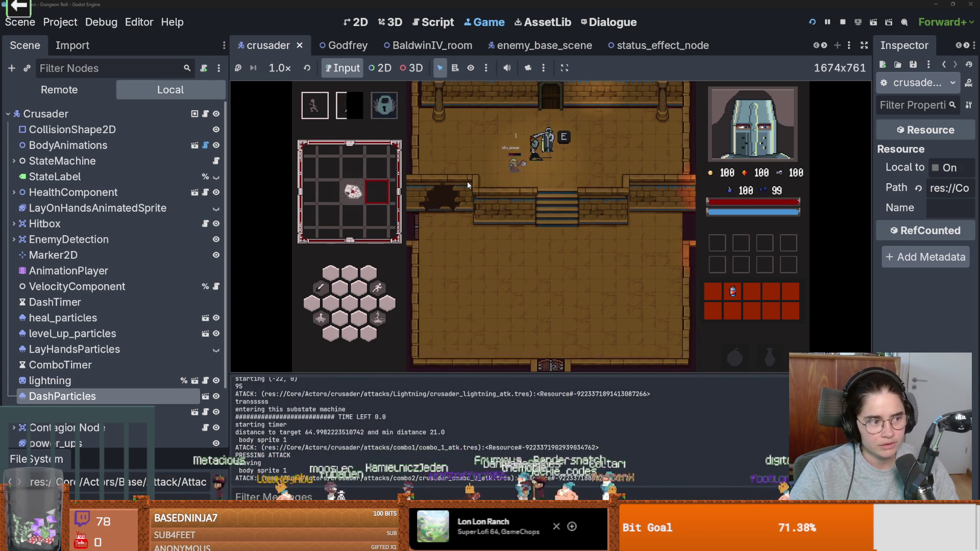
{"action": "left_click", "coordinate": [467, 181]}
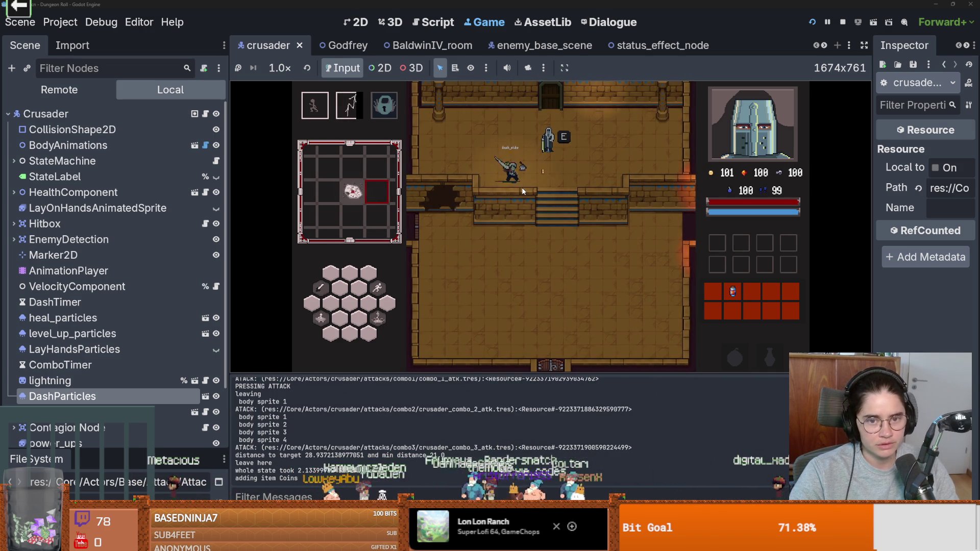
Take Baldwin's Holy Light upgrade, enter the default room, dash left, then stop with F8.
{"action": "key", "text": "e"}
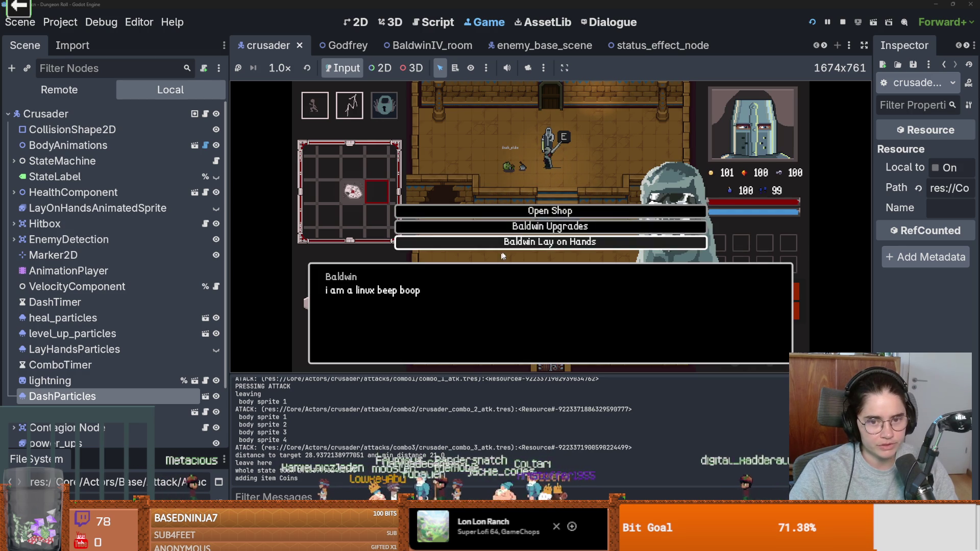
{"action": "left_click", "coordinate": [523, 231]}
{"action": "left_click", "coordinate": [501, 228]}
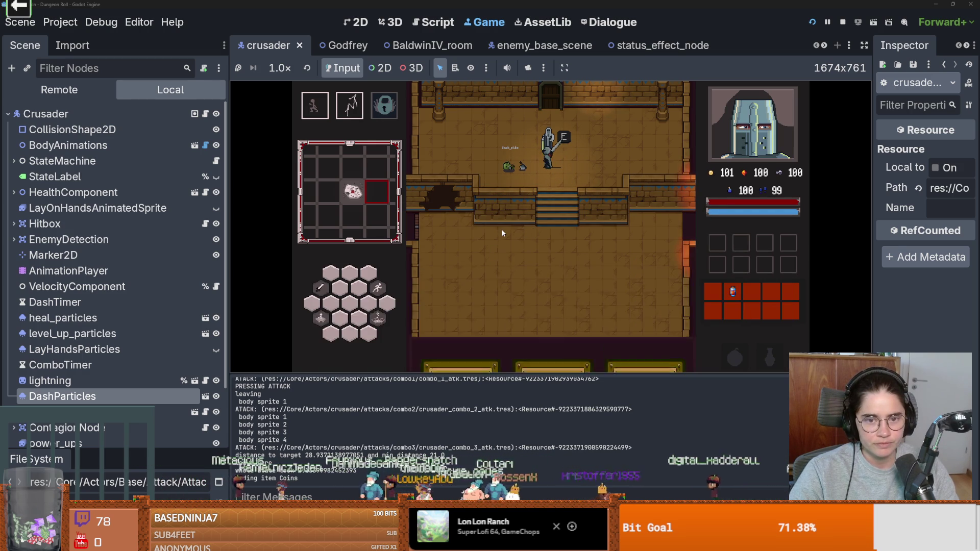
{"action": "left_click", "coordinate": [467, 228]}
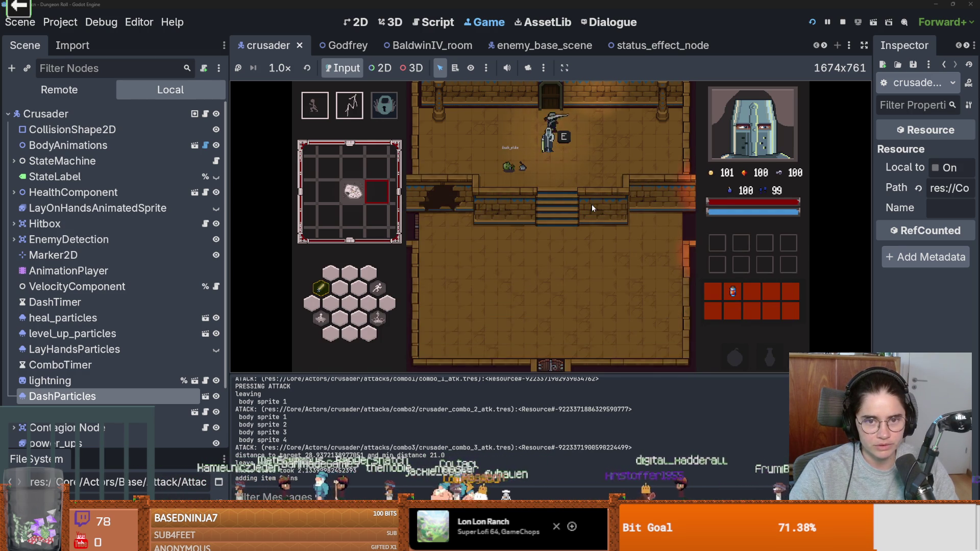
{"action": "left_click", "coordinate": [458, 219]}
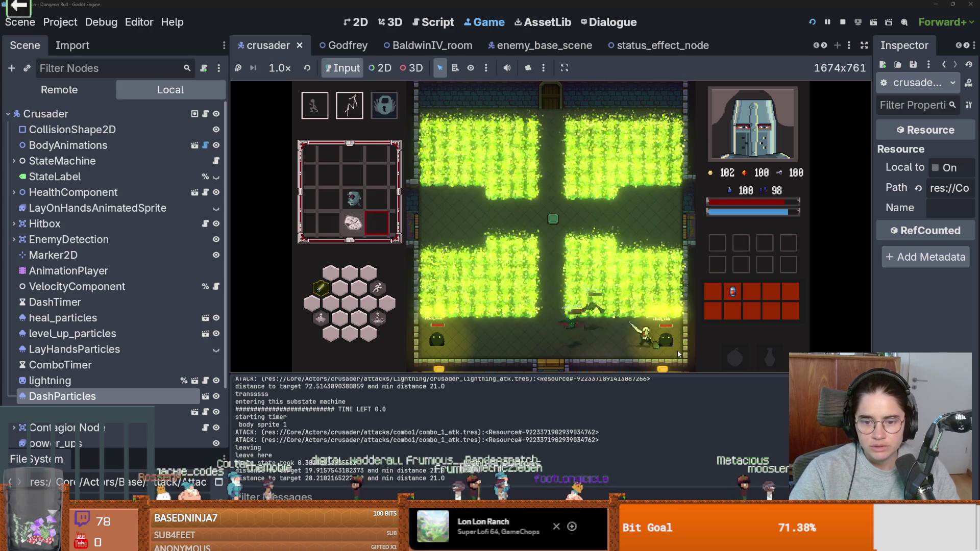
{"action": "key", "text": "space"}
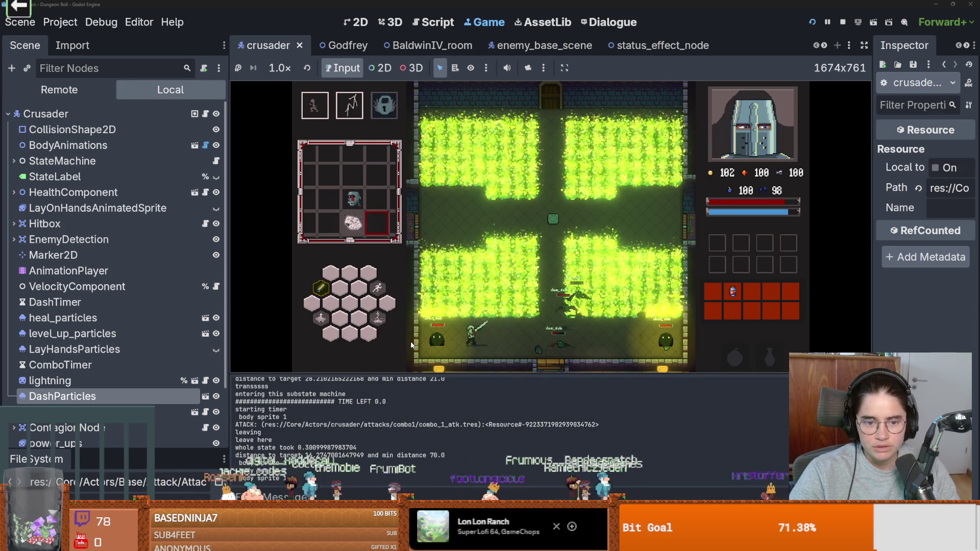
{"action": "key", "text": "F8"}
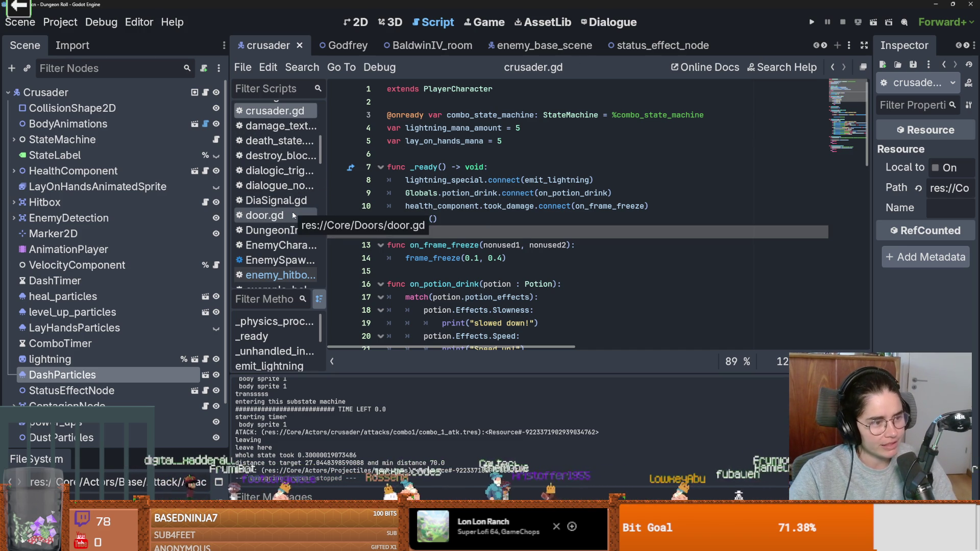
{"action": "left_click", "coordinate": [526, 245]}
{"action": "key", "text": "ctrl+s"}
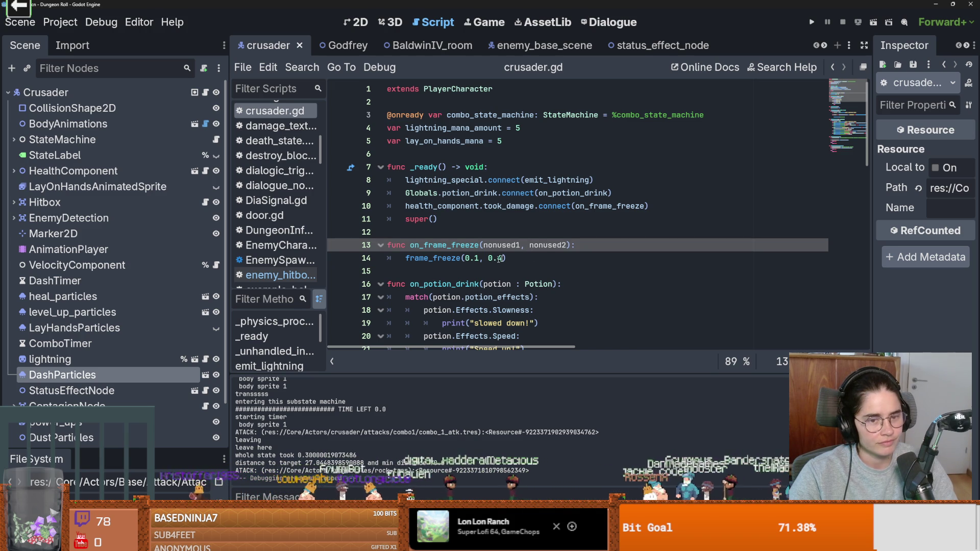
{"action": "key", "text": "ctrl+s"}
{"action": "left_click", "coordinate": [487, 231]}
{"action": "key", "text": "ctrl+s"}
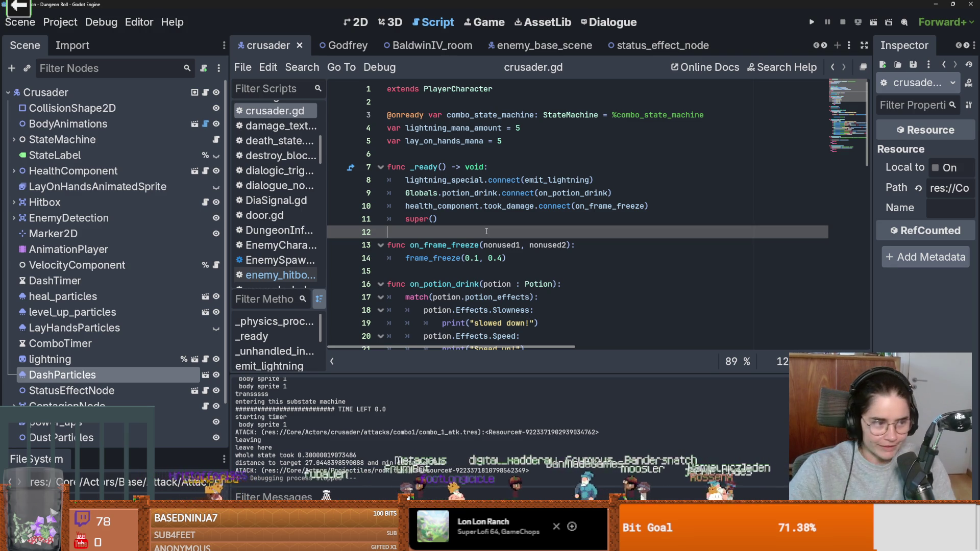
{"action": "left_click", "coordinate": [465, 219]}
{"action": "key", "text": "ctrl+s"}
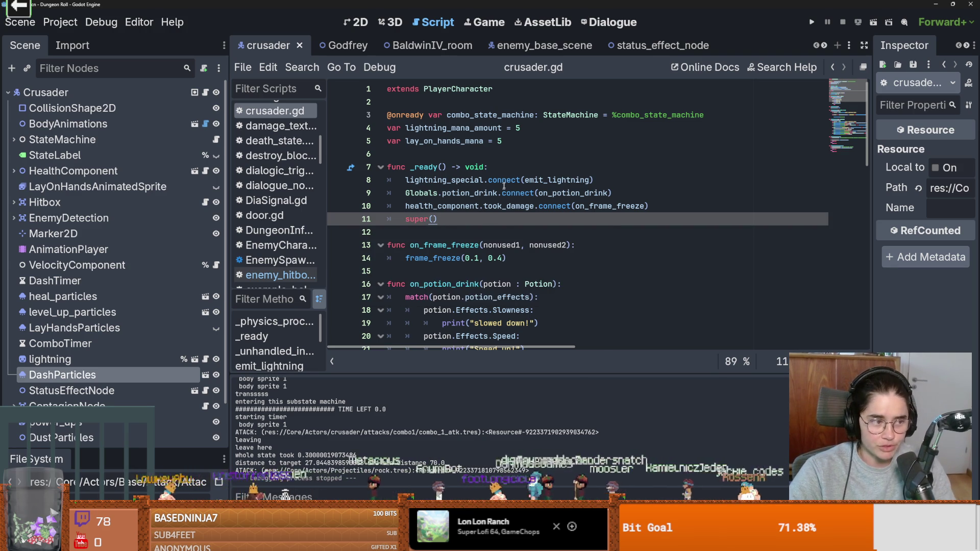
{"action": "key", "text": "Up"}
{"action": "key", "text": "Up"}
{"action": "key", "text": "Up"}
{"action": "key", "text": "ctrl+s"}
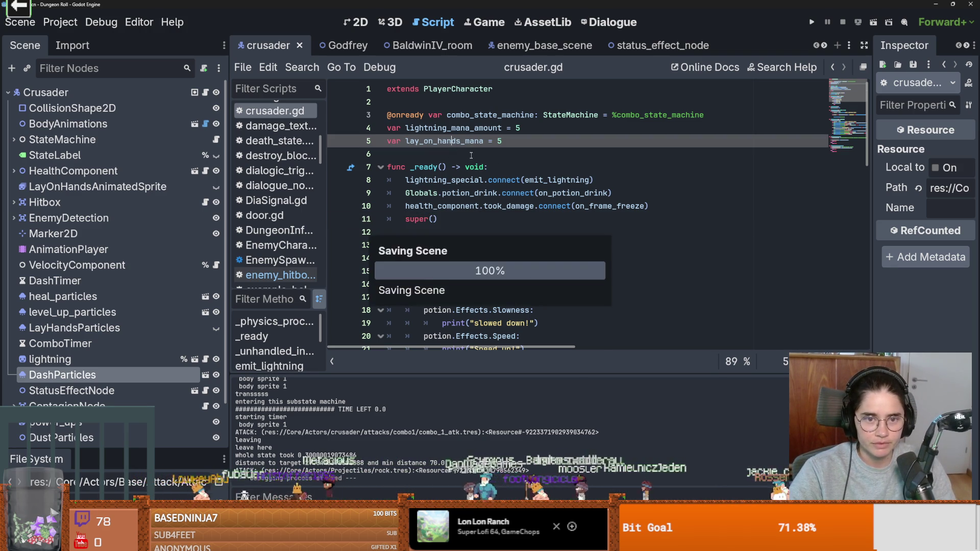
{"action": "left_click", "coordinate": [485, 219]}
{"action": "left_click", "coordinate": [461, 231]}
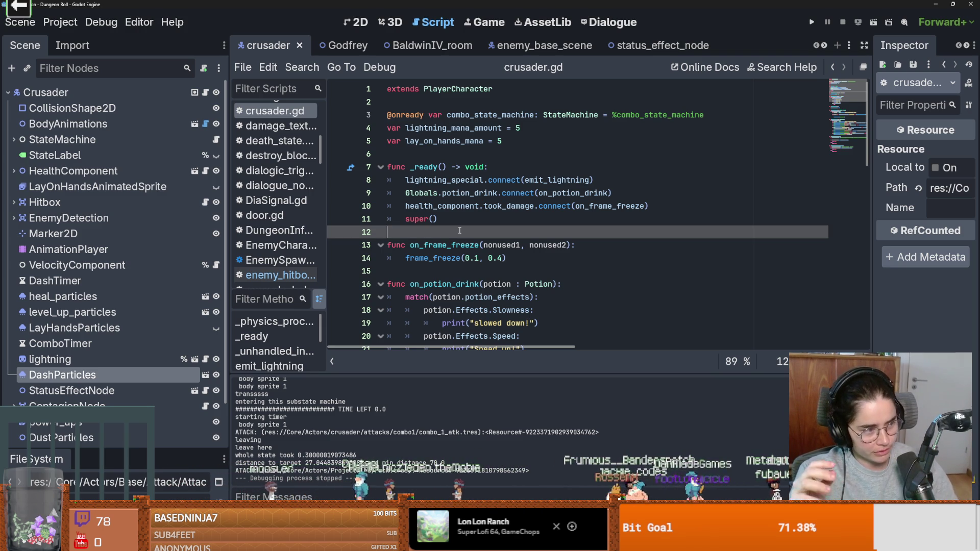
{"action": "left_click", "coordinate": [468, 245]}
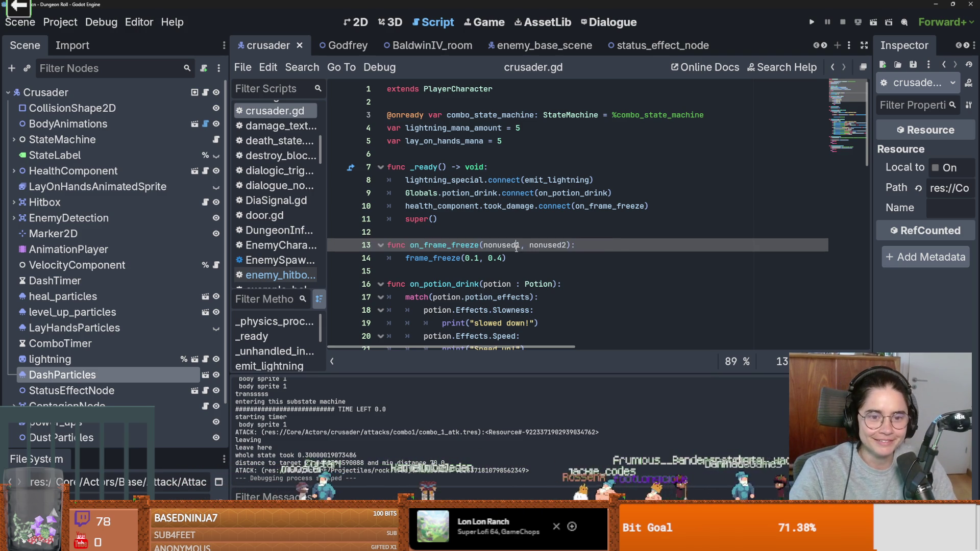
{"action": "key", "text": "ctrl+s"}
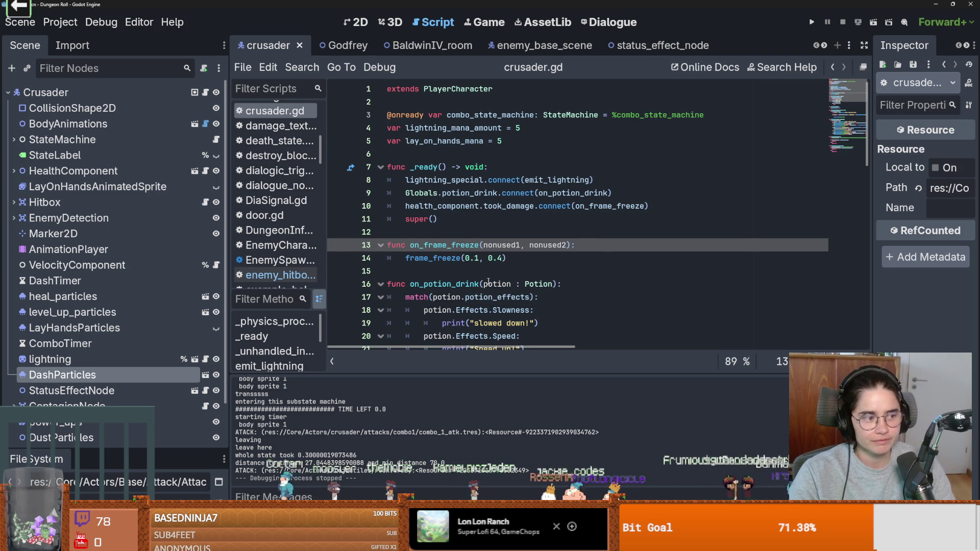
{"action": "mouse_move", "coordinate": [487, 293]}
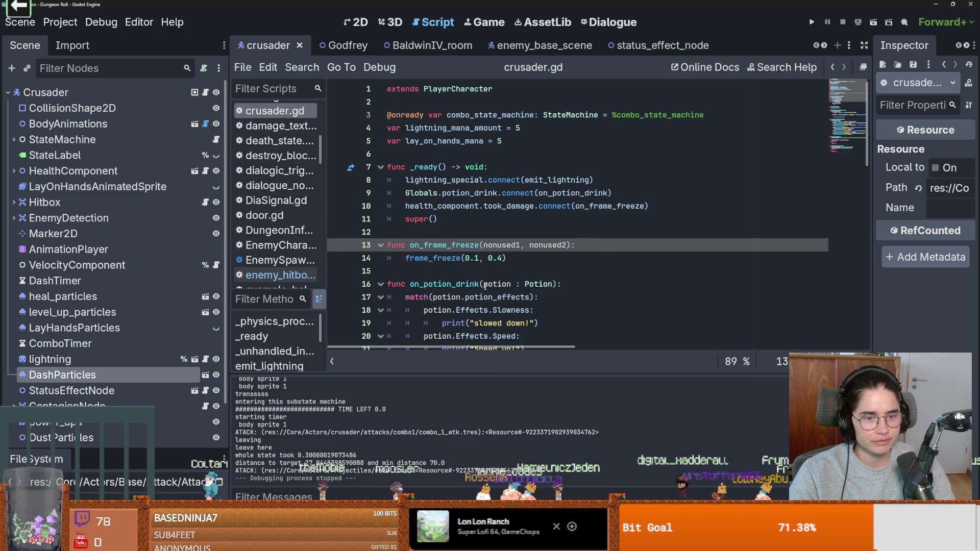
{"action": "key", "text": "ctrl+s"}
{"action": "left_click", "coordinate": [498, 237]}
{"action": "key", "text": "ctrl+s"}
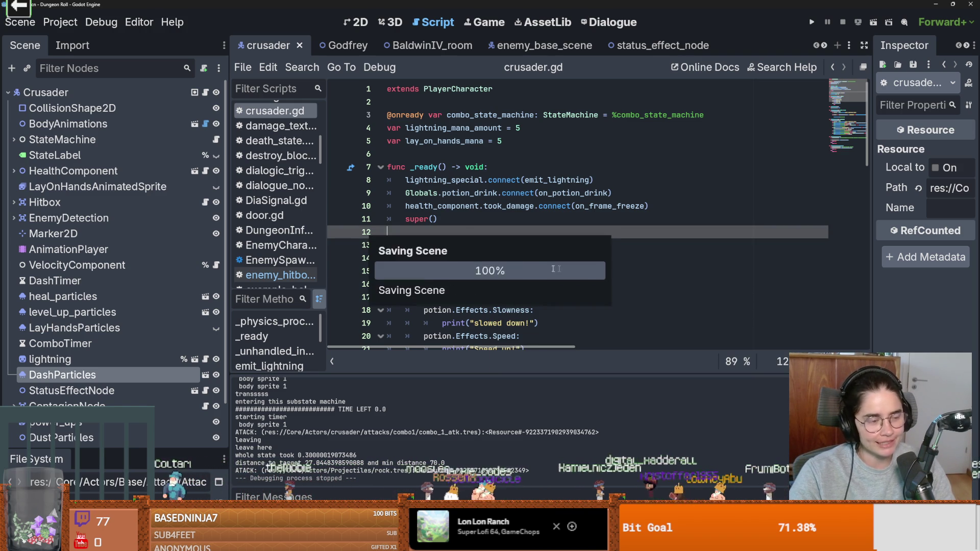
{"action": "left_click", "coordinate": [553, 267]}
{"action": "key", "text": "ctrl+s"}
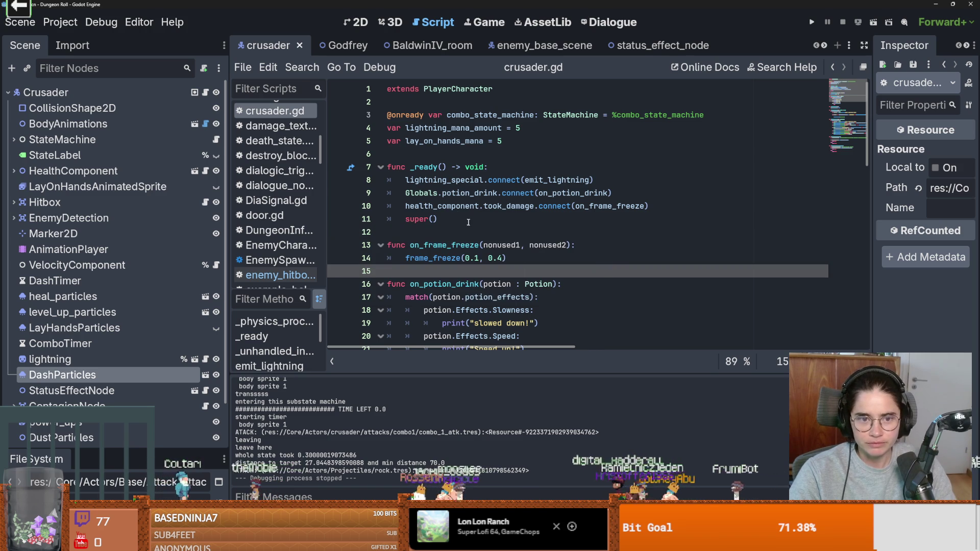
Scroll to _unhandled_input and save crusader.gd at the block_state transition line.
{"action": "scroll", "coordinate": [542, 219], "scroll_direction": "down", "scroll_amount": 10}
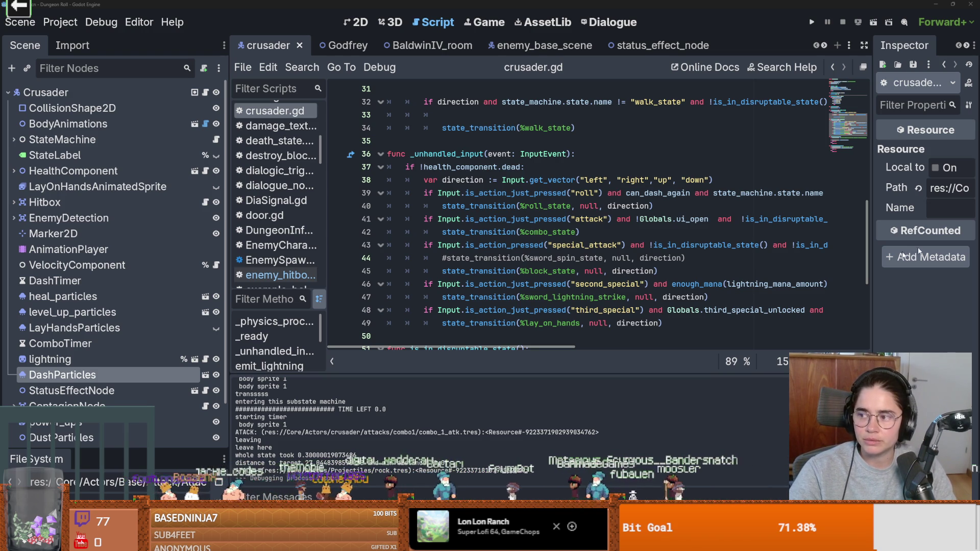
{"action": "left_click", "coordinate": [673, 268]}
{"action": "key", "text": "ctrl+s"}
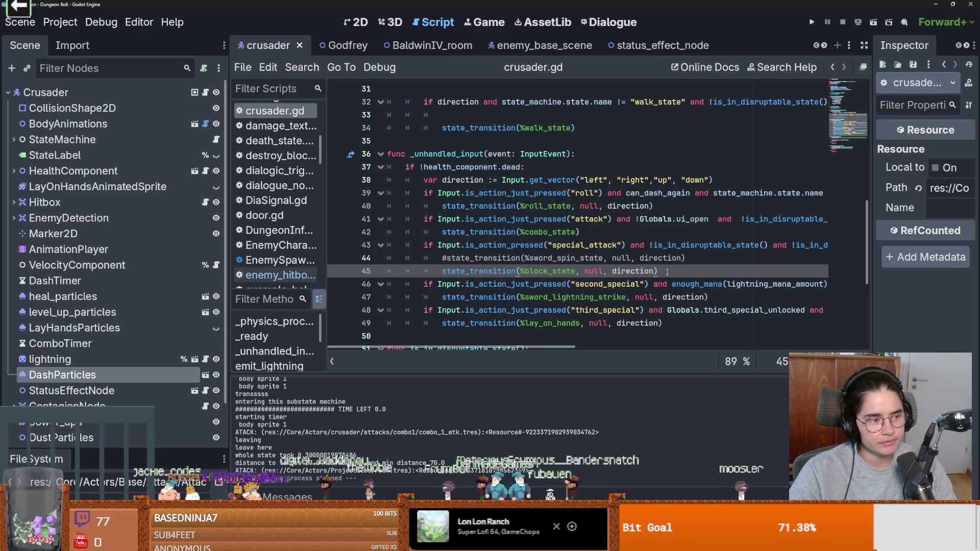
Start a Win+Shift+S screen capture of the editor, then switch to the browser.
{"action": "scroll", "coordinate": [668, 272], "scroll_direction": "up", "scroll_amount": 1}
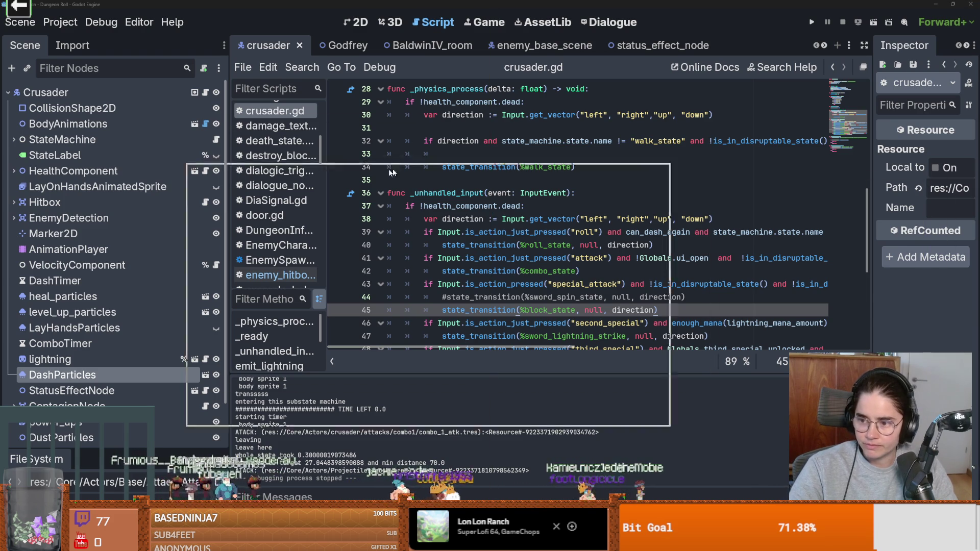
{"action": "key", "text": "super+shift+s"}
{"action": "key", "text": "alt+Tab"}
Read the top 10 classic books results, highlighting the Crime and Punishment entry.
{"action": "scroll", "coordinate": [113, 301], "scroll_direction": "down", "scroll_amount": 1}
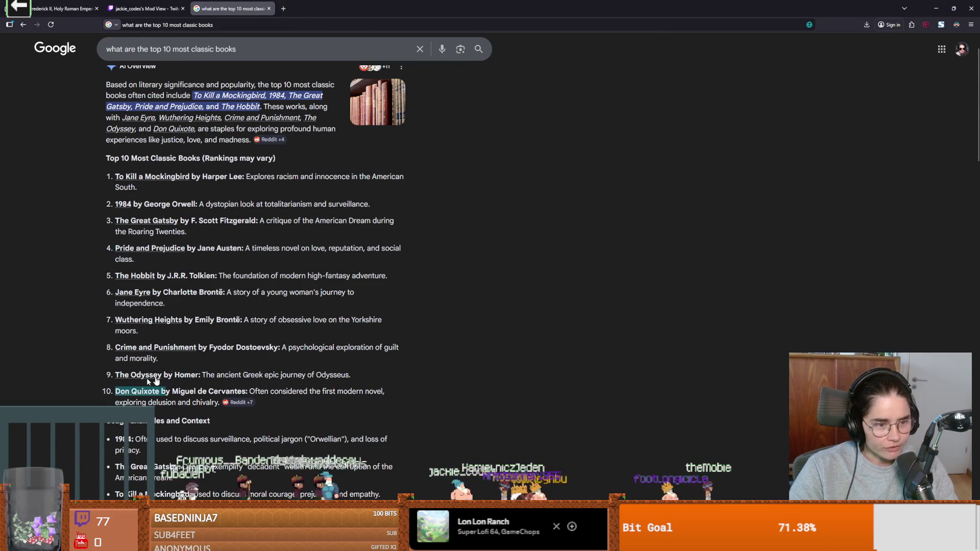
{"action": "left_click_drag", "start_coordinate": [108, 346], "coordinate": [109, 345]}
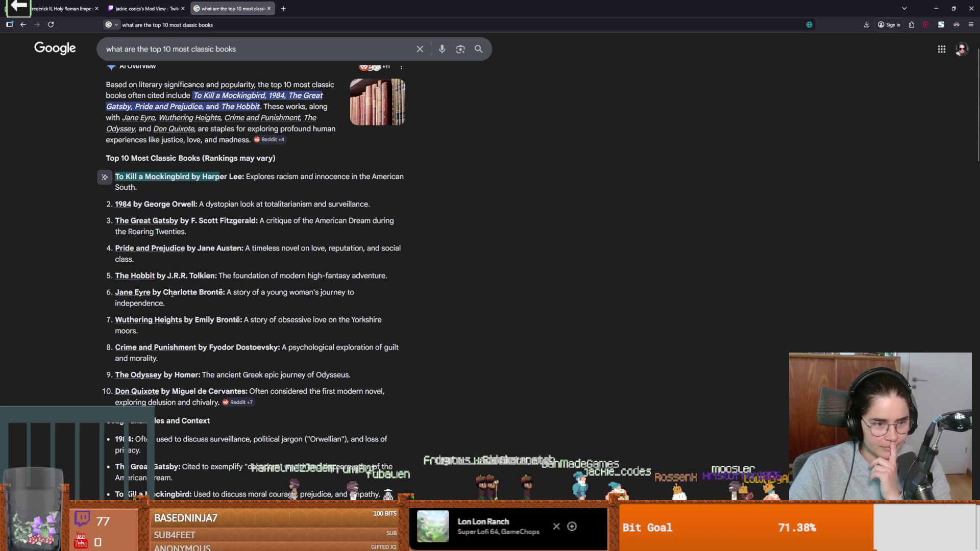
{"action": "scroll", "coordinate": [188, 332], "scroll_direction": "down", "scroll_amount": 2}
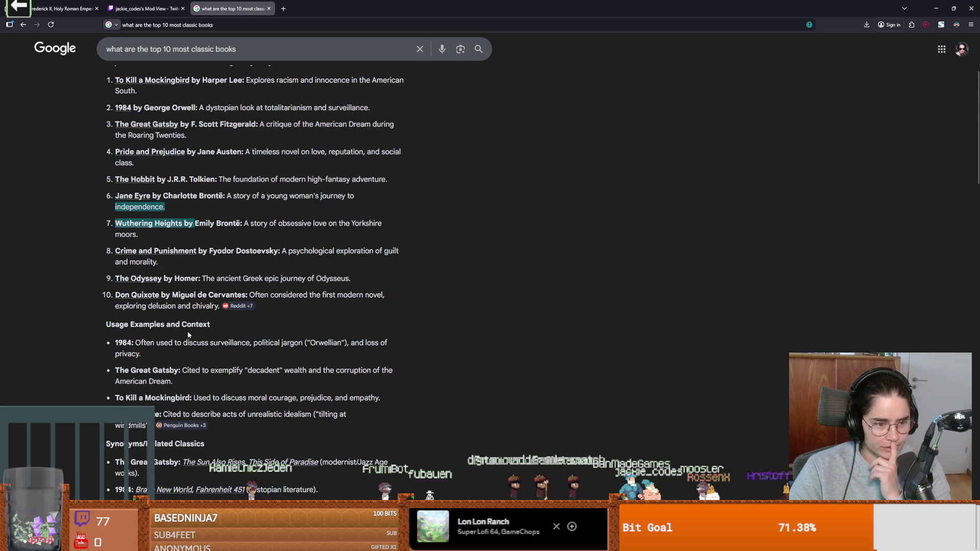
{"action": "scroll", "coordinate": [270, 341], "scroll_direction": "down", "scroll_amount": 2}
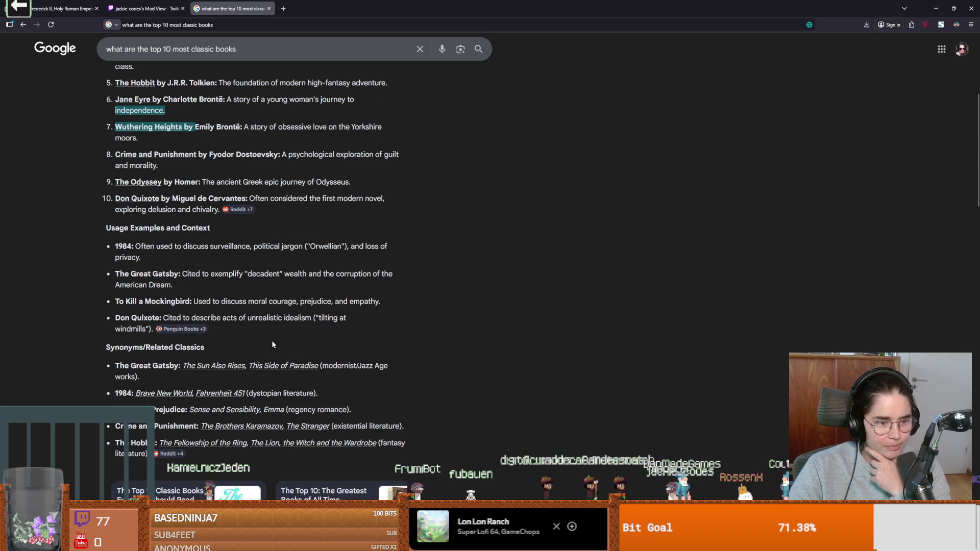
{"action": "scroll", "coordinate": [170, 67], "scroll_direction": "up", "scroll_amount": 5}
Change the Google query from top 10 to top 20 most classic books.
{"action": "double_click", "coordinate": [168, 57]}
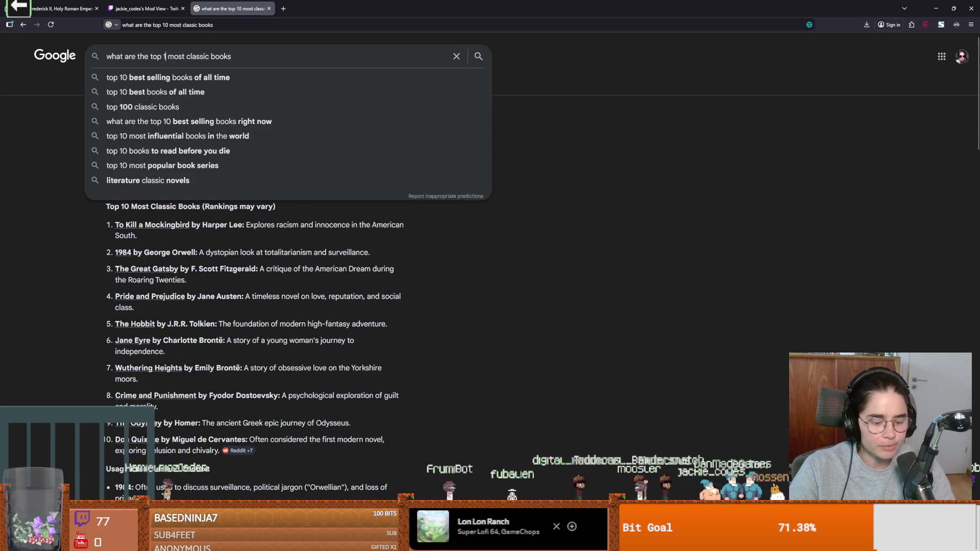
{"action": "type", "text": "29"}
{"action": "key", "text": "BackSpace"}
{"action": "type", "text": "0"}
{"action": "key", "text": "Return"}
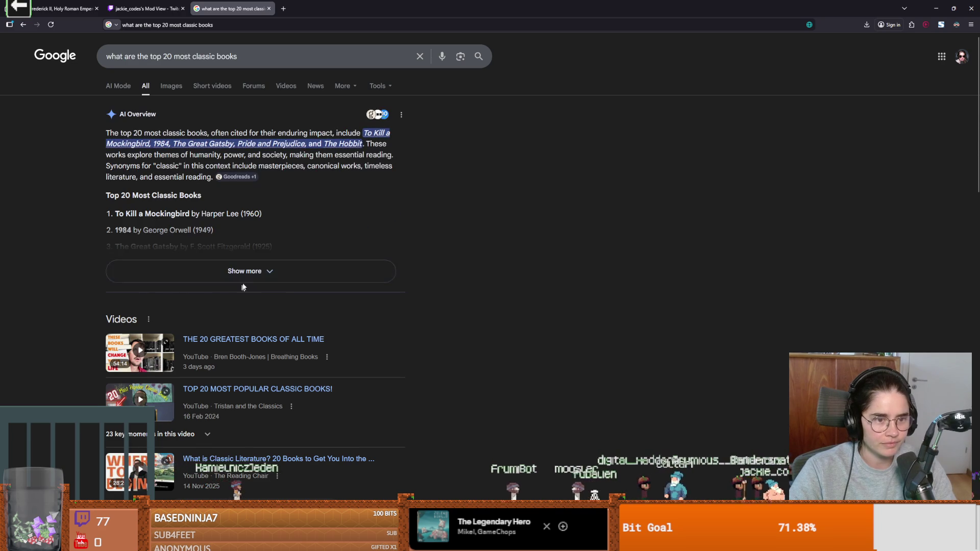
Expand the AI Overview and scroll through its twenty-title list.
{"action": "left_click", "coordinate": [207, 266]}
{"action": "scroll", "coordinate": [165, 249], "scroll_direction": "down", "scroll_amount": 1}
{"action": "scroll", "coordinate": [165, 249], "scroll_direction": "down", "scroll_amount": 1}
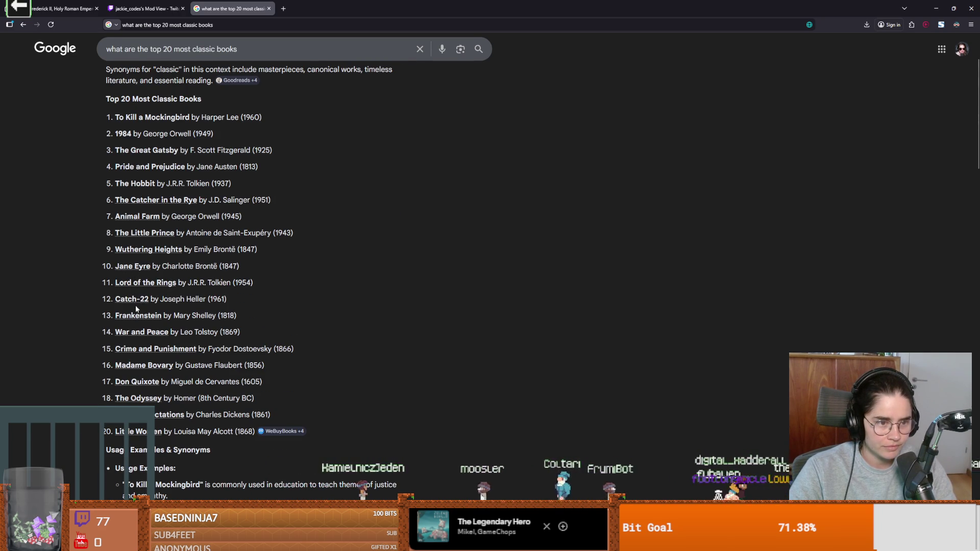
{"action": "scroll", "coordinate": [138, 348], "scroll_direction": "down", "scroll_amount": 1}
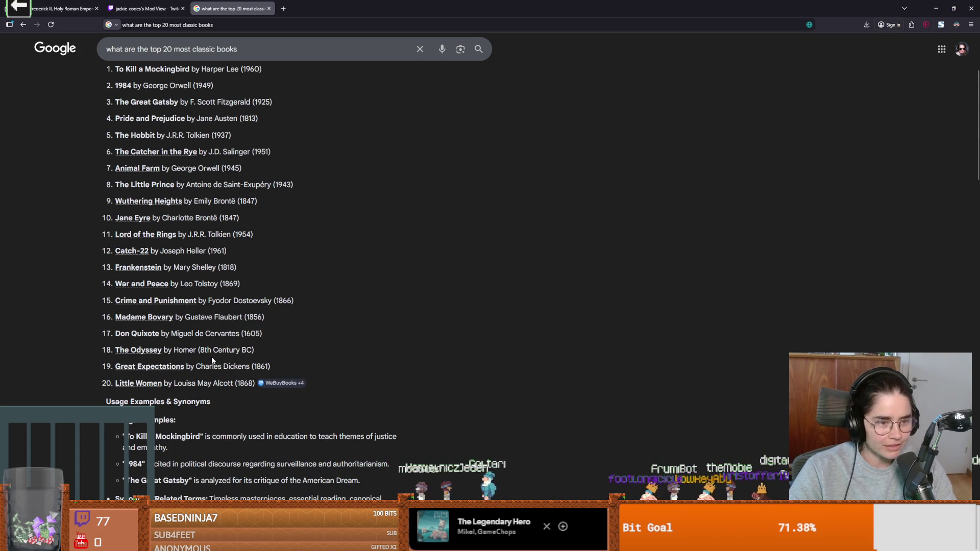
{"action": "scroll", "coordinate": [212, 360], "scroll_direction": "up", "scroll_amount": 2}
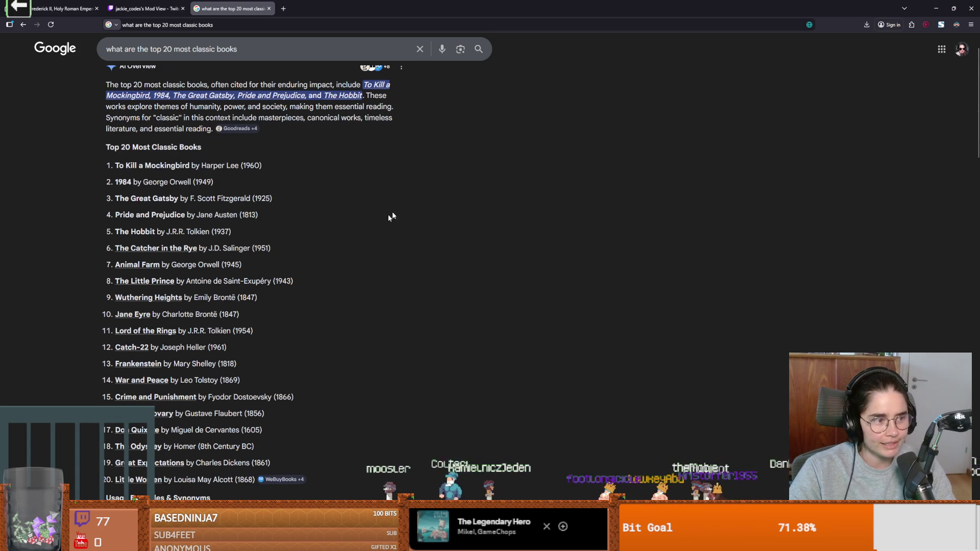
{"action": "key", "text": "alt+Tab"}
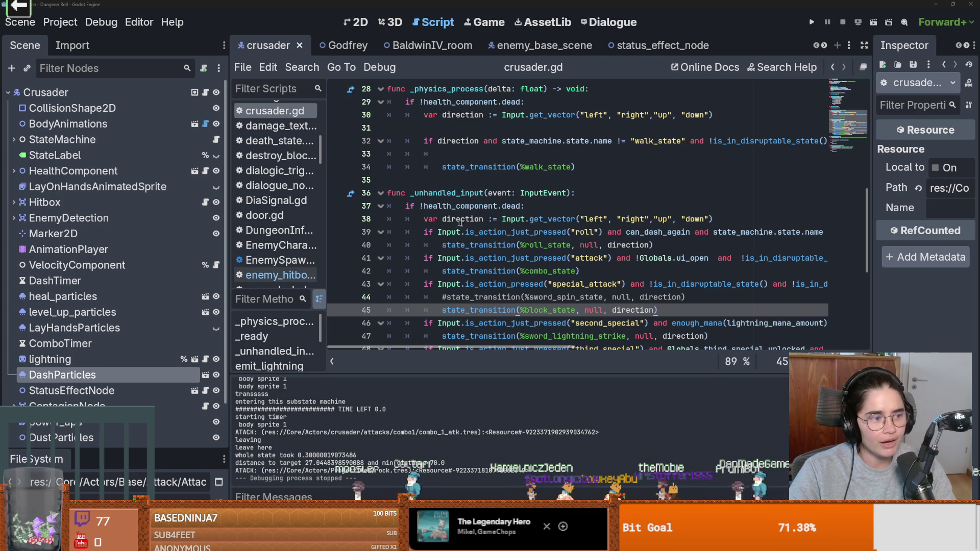
{"action": "left_click", "coordinate": [461, 226]}
{"action": "key", "text": "ctrl+s"}
{"action": "scroll", "coordinate": [534, 230], "scroll_direction": "up", "scroll_amount": 4}
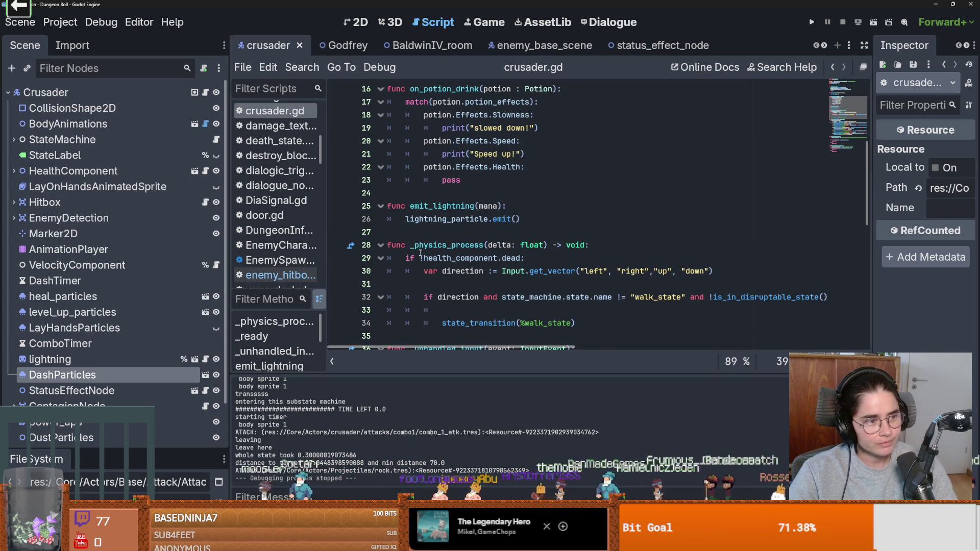
{"action": "scroll", "coordinate": [431, 257], "scroll_direction": "up", "scroll_amount": 1}
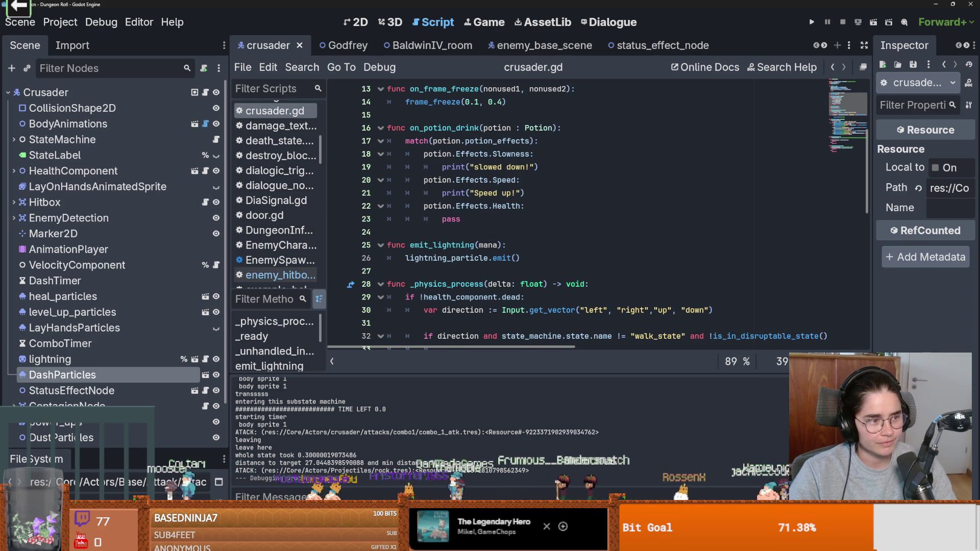
{"action": "key", "text": "ctrl+s"}
{"action": "left_click", "coordinate": [467, 230]}
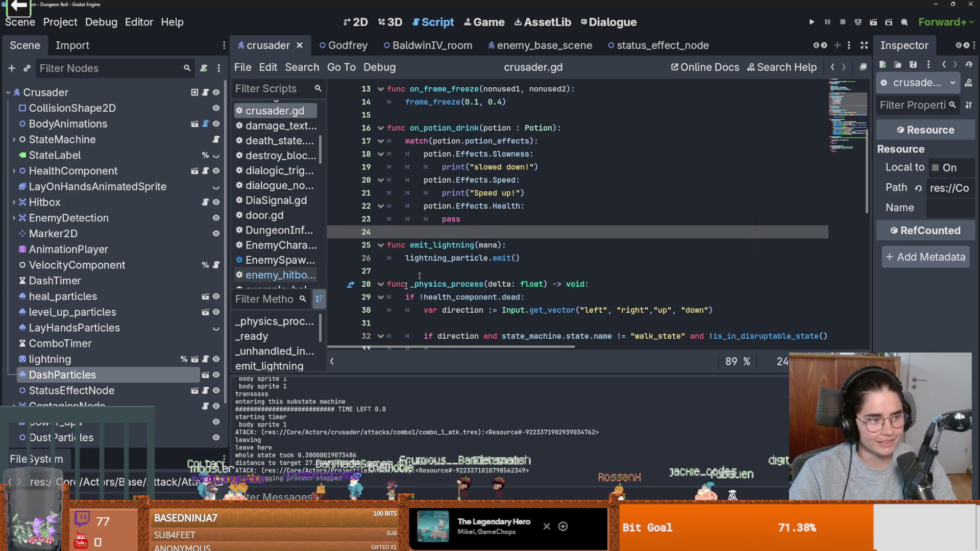
{"action": "mouse_move", "coordinate": [453, 262]}
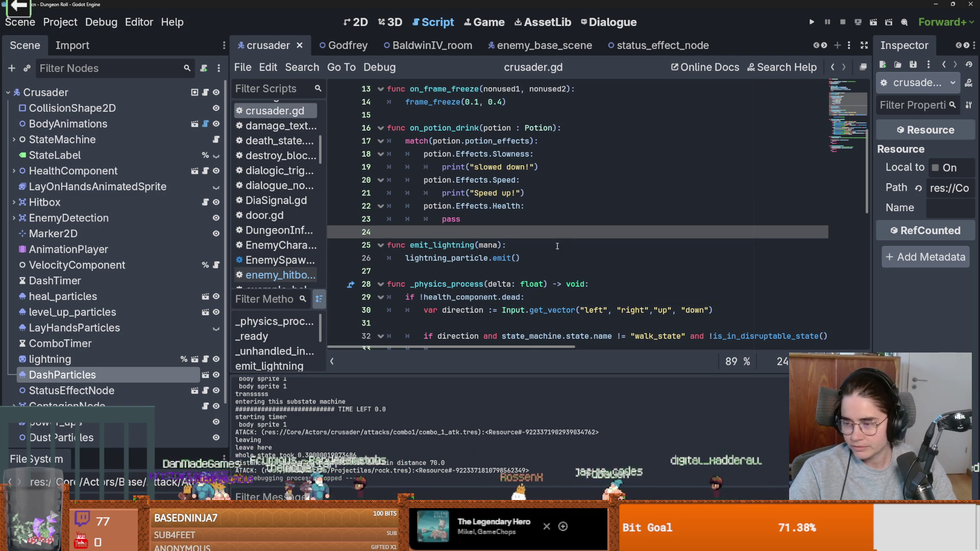
{"action": "scroll", "coordinate": [488, 256], "scroll_direction": "down", "scroll_amount": 1}
{"action": "scroll", "coordinate": [488, 255], "scroll_direction": "down", "scroll_amount": 2}
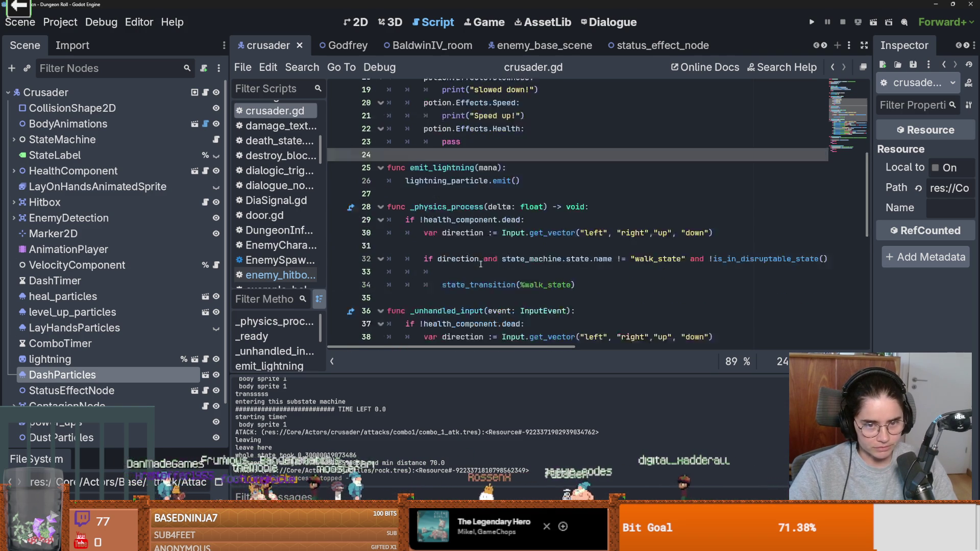
Delete empty lines 33 and 31 in _physics_process and save crusader.gd with Ctrl+S.
{"action": "left_click", "coordinate": [513, 235]}
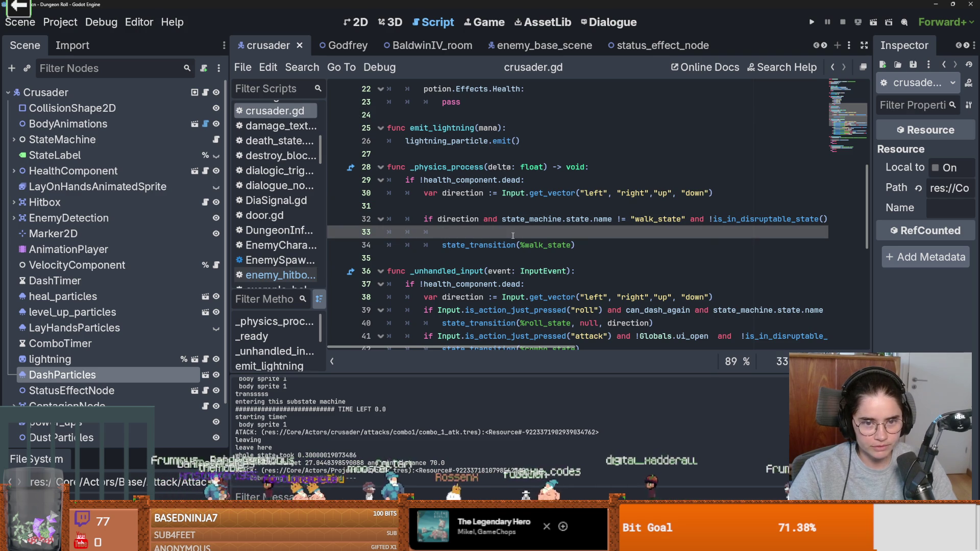
{"action": "key", "text": "BackSpace"}
{"action": "key", "text": "BackSpace"}
{"action": "key", "text": "BackSpace"}
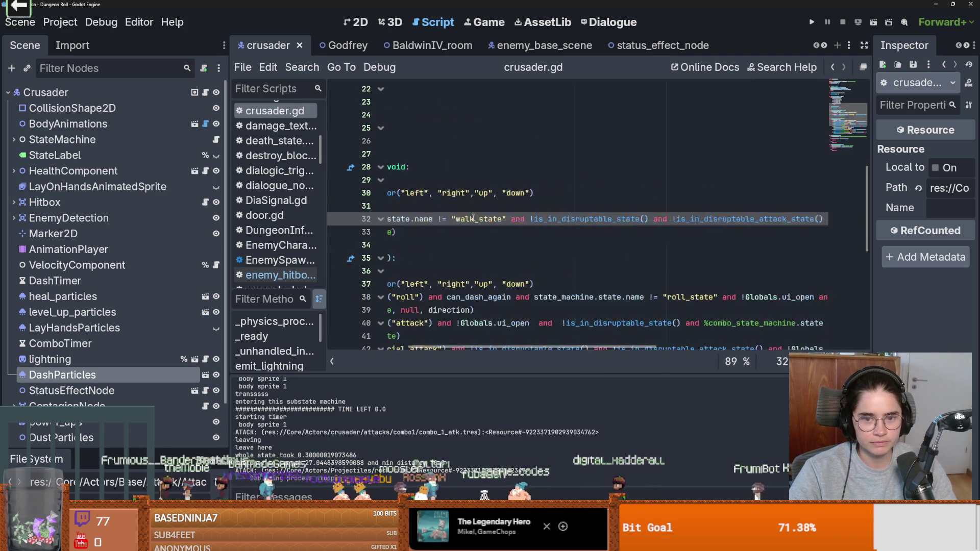
{"action": "key", "text": "Up"}
{"action": "key", "text": "BackSpace"}
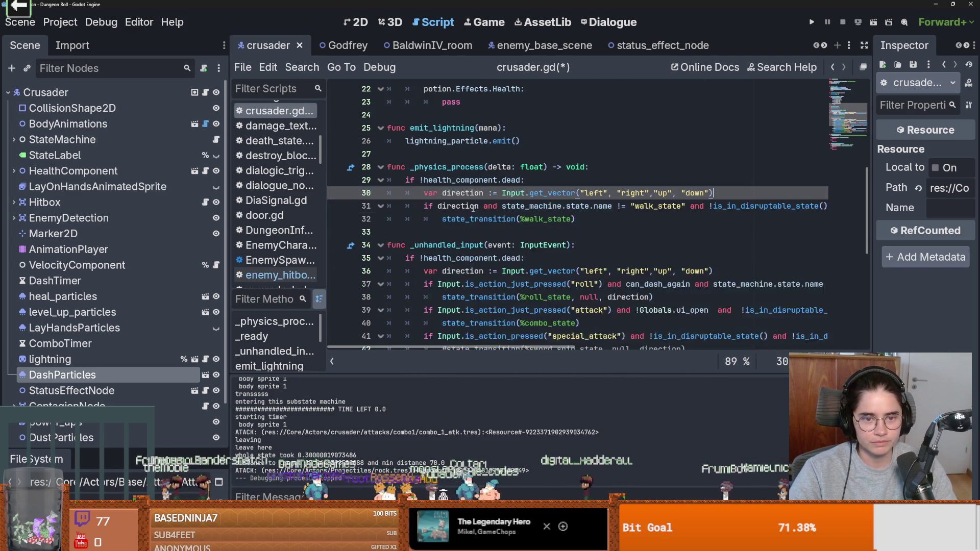
{"action": "scroll", "coordinate": [472, 218], "scroll_direction": "up", "scroll_amount": 2}
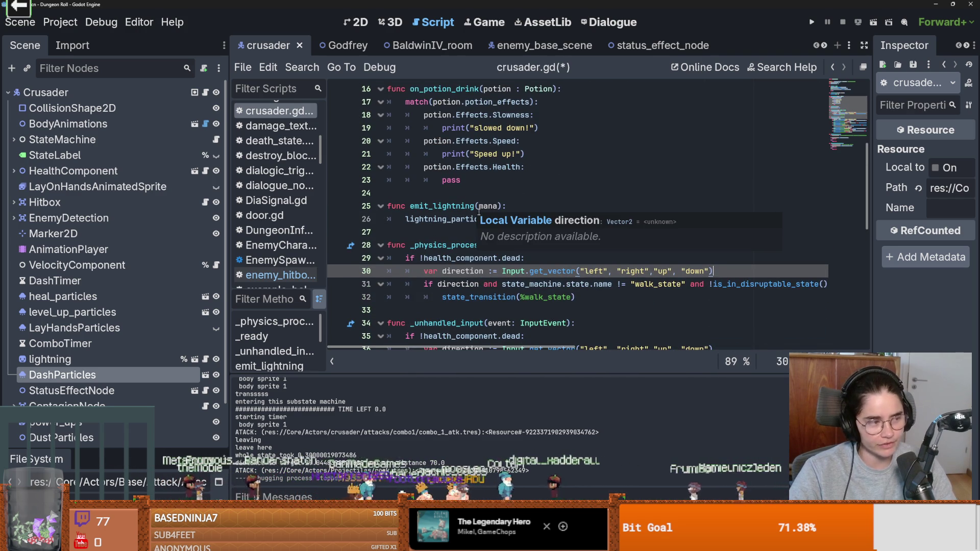
{"action": "scroll", "coordinate": [511, 214], "scroll_direction": "up", "scroll_amount": 3}
{"action": "key", "text": "ctrl+s"}
{"action": "scroll", "coordinate": [514, 215], "scroll_direction": "up", "scroll_amount": 2}
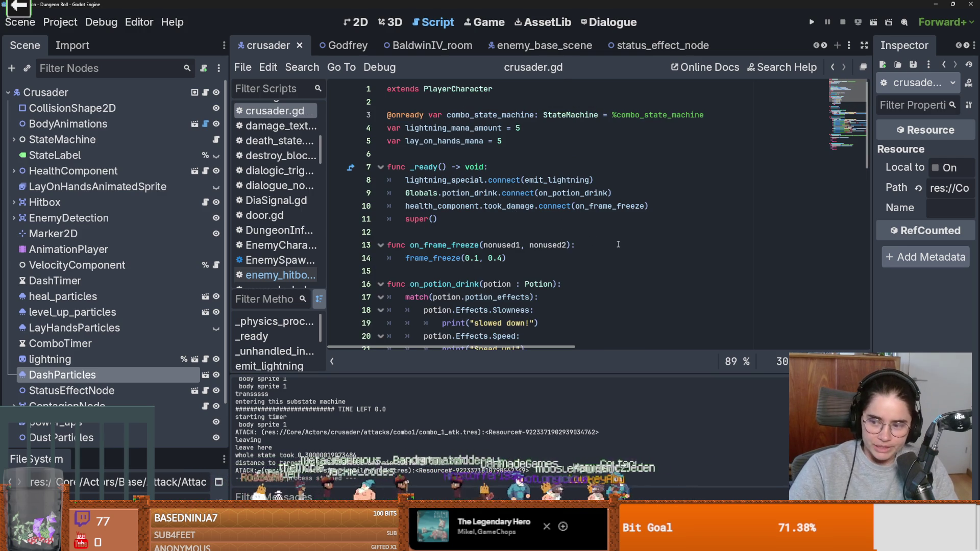
{"action": "scroll", "coordinate": [619, 244], "scroll_direction": "down", "scroll_amount": 1}
{"action": "scroll", "coordinate": [618, 245], "scroll_direction": "up", "scroll_amount": 1}
{"action": "key", "text": "ctrl+s"}
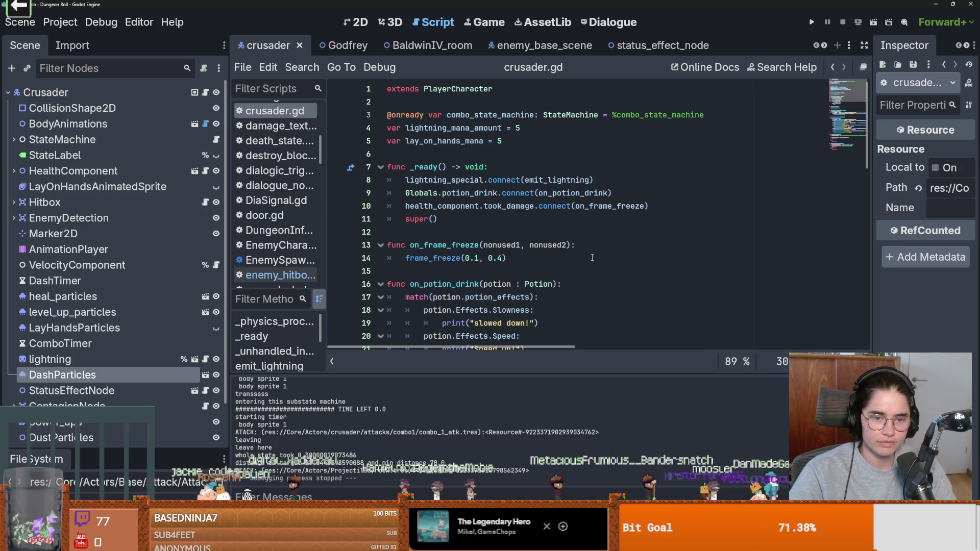
{"action": "left_click", "coordinate": [453, 271]}
{"action": "scroll", "coordinate": [453, 271], "scroll_direction": "down", "scroll_amount": 2}
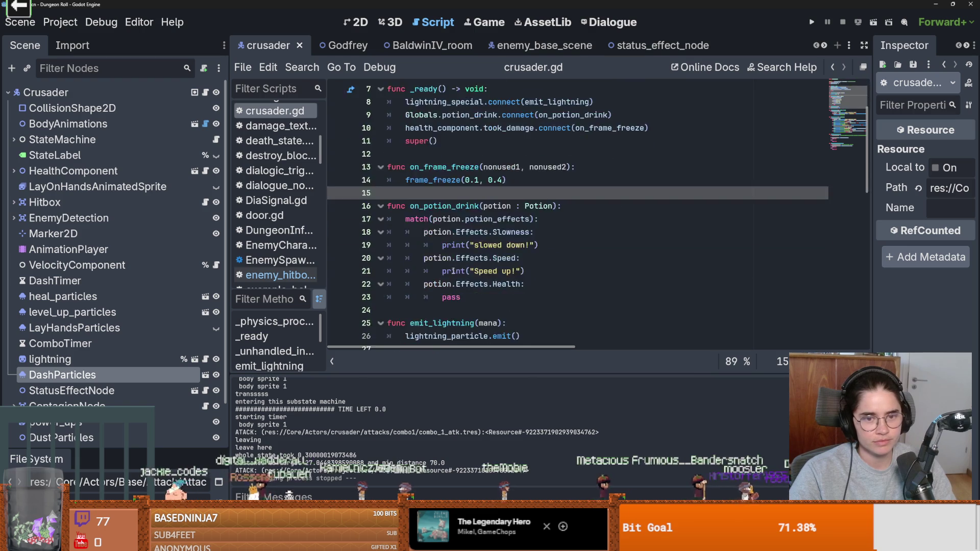
{"action": "scroll", "coordinate": [453, 271], "scroll_direction": "up", "scroll_amount": 2}
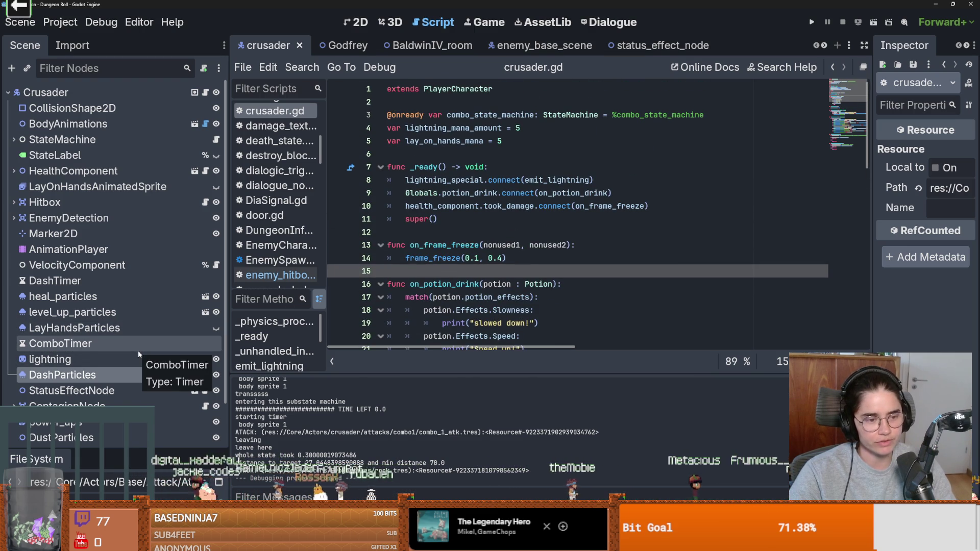
{"action": "scroll", "coordinate": [464, 260], "scroll_direction": "down", "scroll_amount": 2}
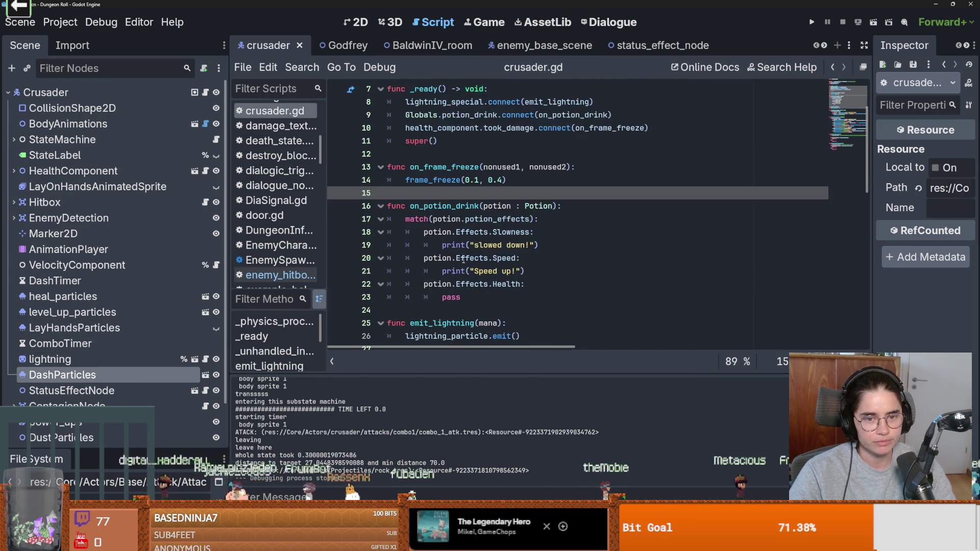
{"action": "scroll", "coordinate": [464, 260], "scroll_direction": "down", "scroll_amount": 1}
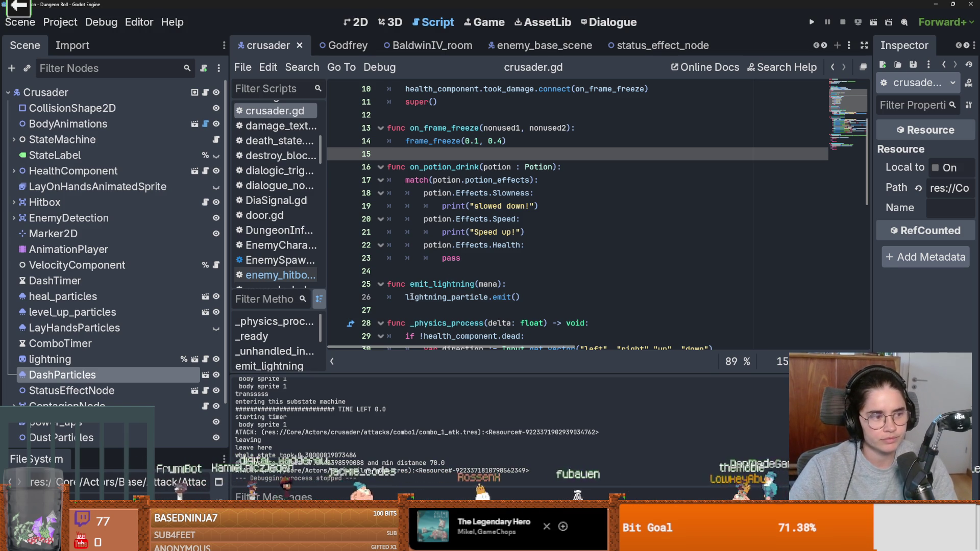
{"action": "left_click", "coordinate": [467, 268]}
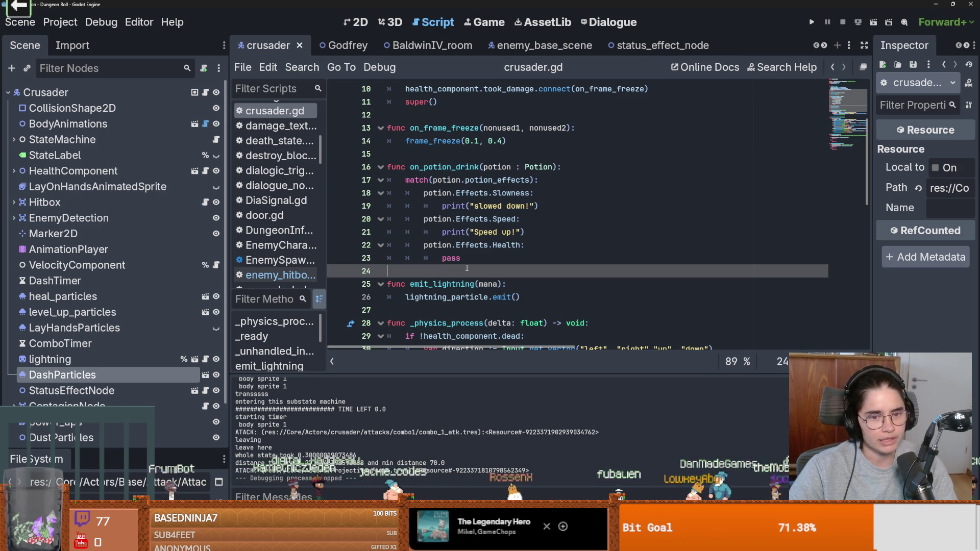
{"action": "scroll", "coordinate": [470, 276], "scroll_direction": "up", "scroll_amount": 2}
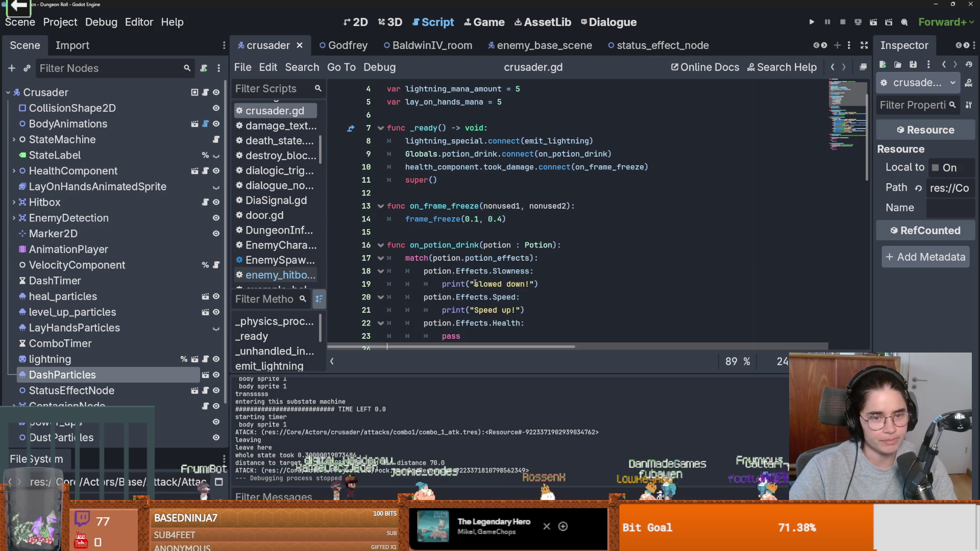
{"action": "scroll", "coordinate": [475, 283], "scroll_direction": "up", "scroll_amount": 1}
{"action": "scroll", "coordinate": [475, 283], "scroll_direction": "down", "scroll_amount": 1}
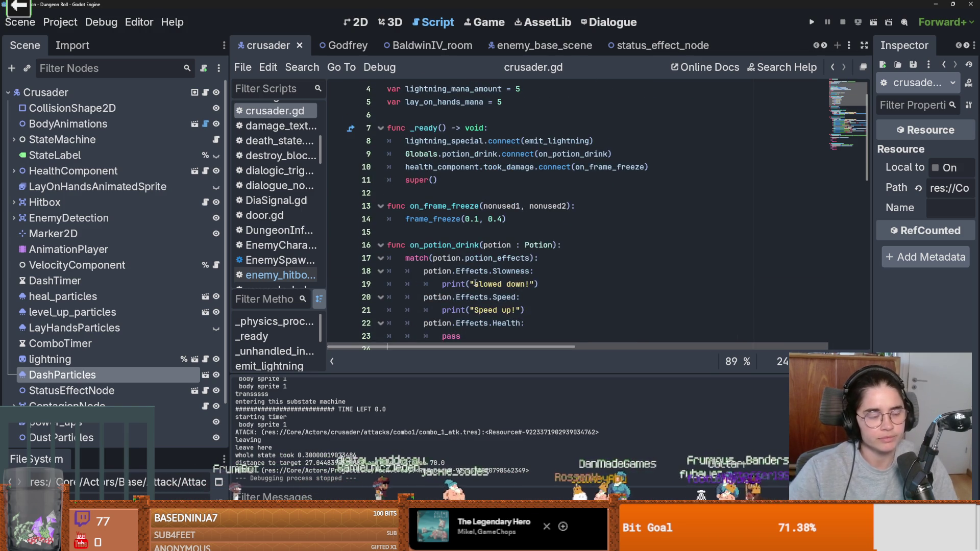
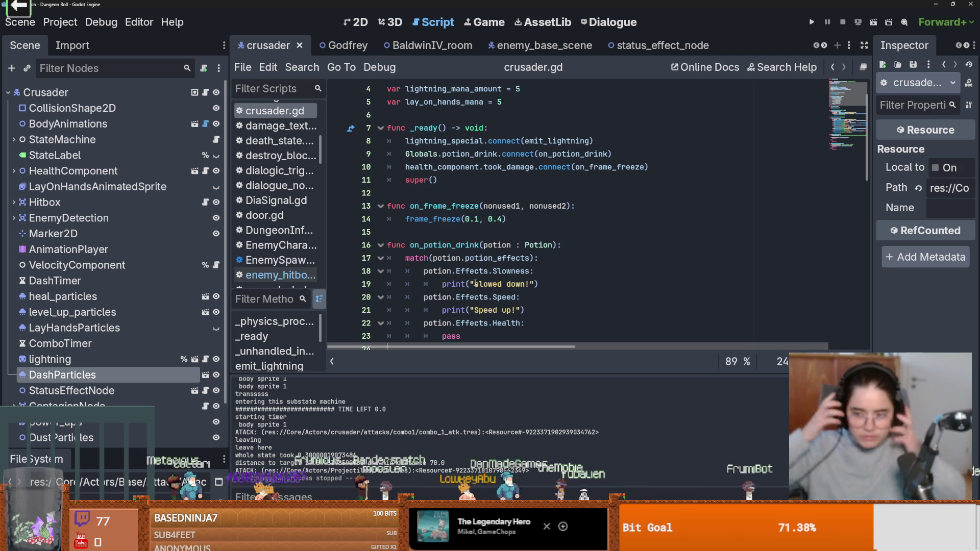
From crusader.gd's potion_effects match line, run Dungeon Roll in the embedded Game view.
{"action": "left_click", "coordinate": [516, 257]}
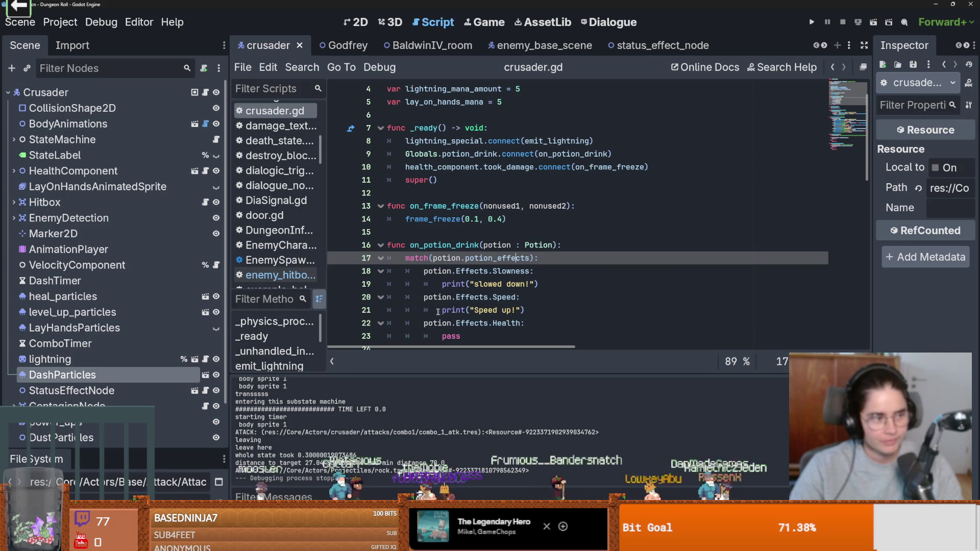
{"action": "mouse_move", "coordinate": [437, 311]}
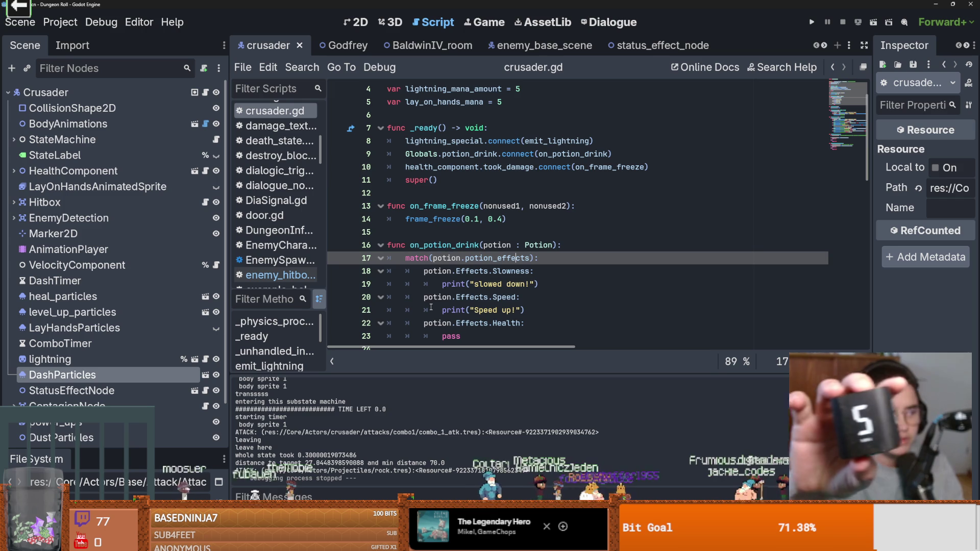
{"action": "key", "text": "F5"}
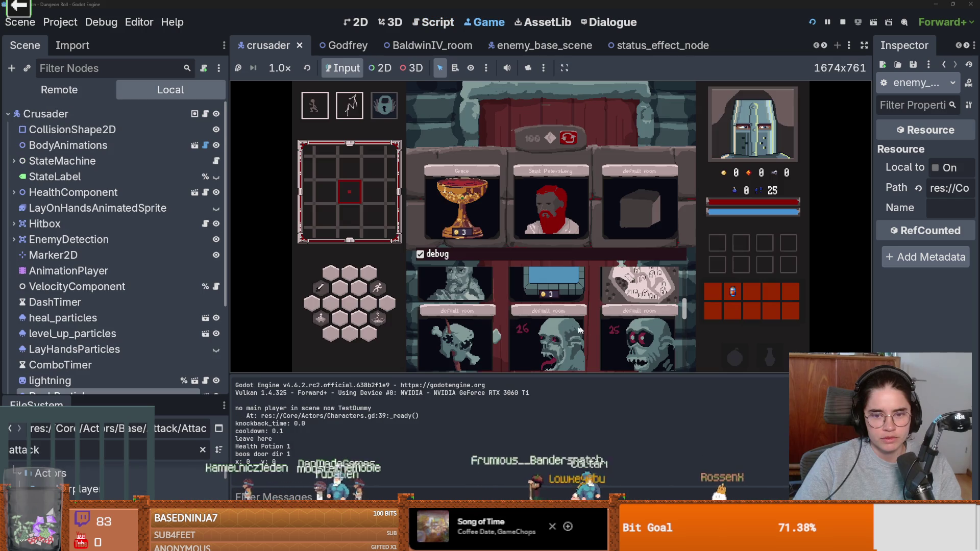
Move the crusader toward the stairs and defeat the approaching enemy with a sword combo.
{"action": "key", "text": "e"}
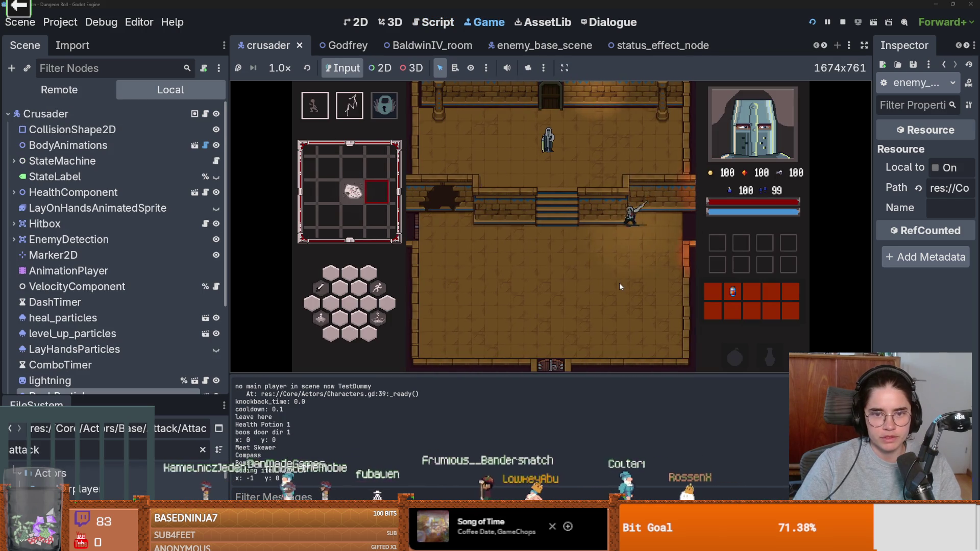
{"action": "key", "text": "a"}
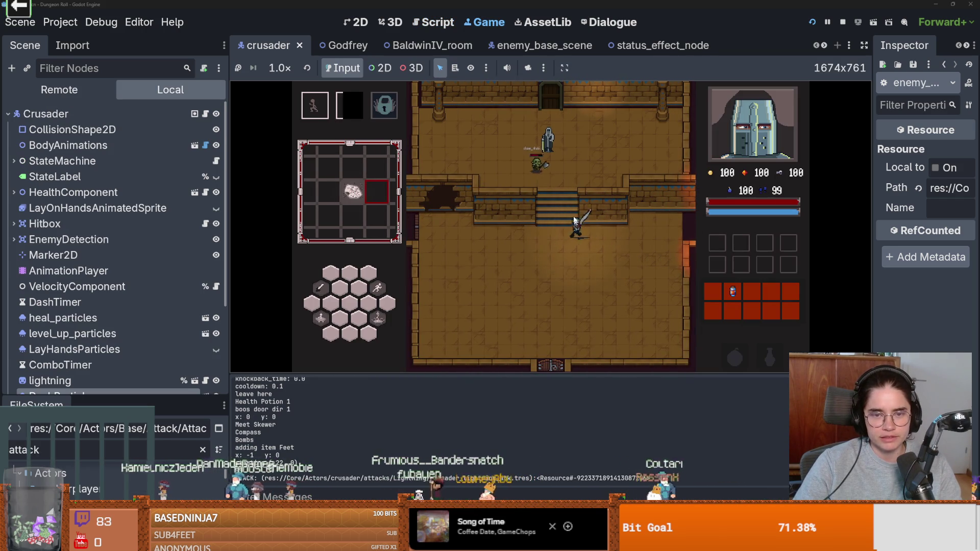
{"action": "left_click", "coordinate": [574, 180]}
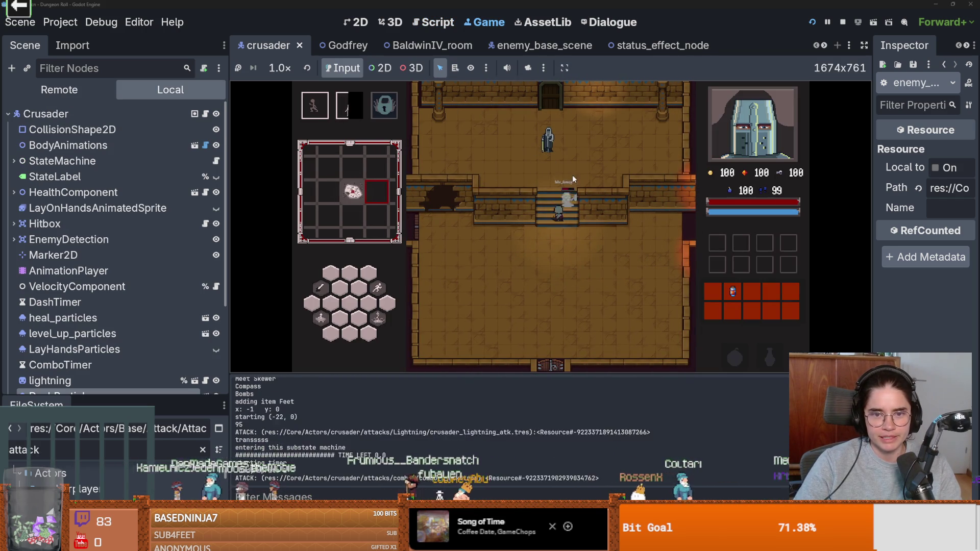
{"action": "left_click", "coordinate": [587, 243]}
{"action": "left_click", "coordinate": [583, 241]}
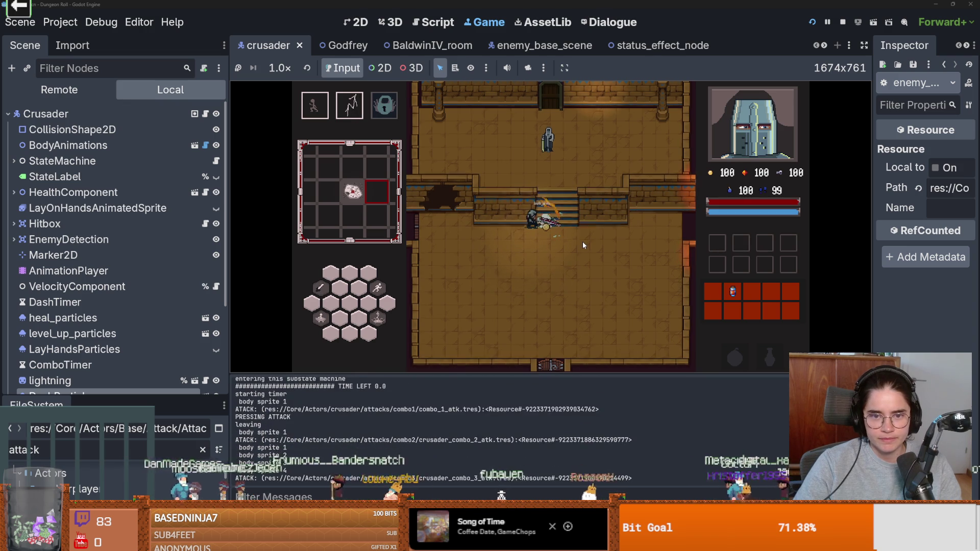
Talk to Baldwin, choose Baldwin Upgrades and take the middle upgrade card.
{"action": "key", "text": "w"}
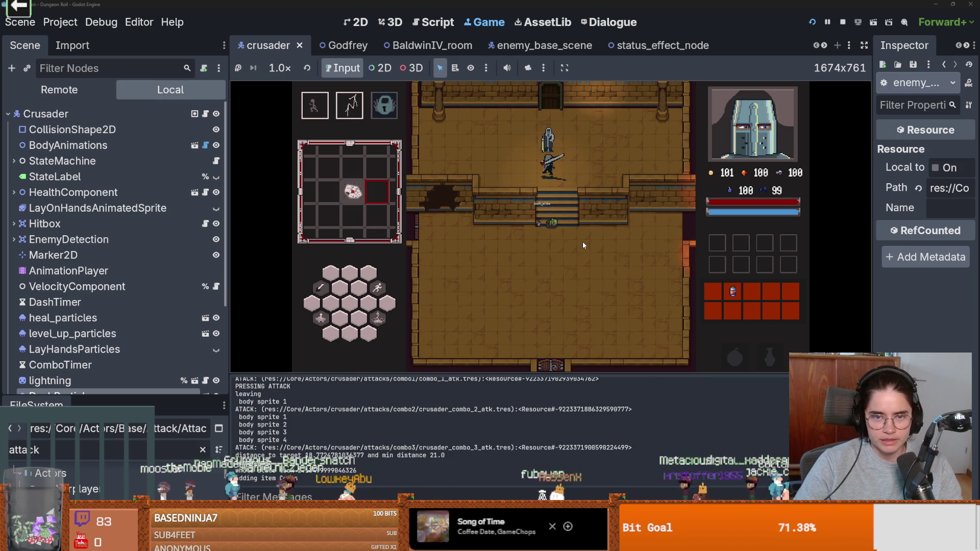
{"action": "key", "text": "e"}
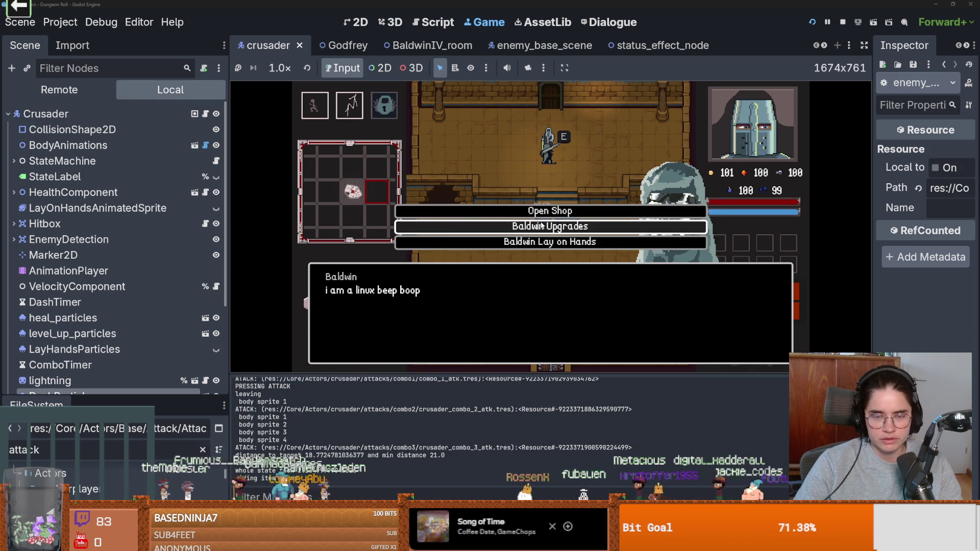
{"action": "left_click", "coordinate": [535, 227]}
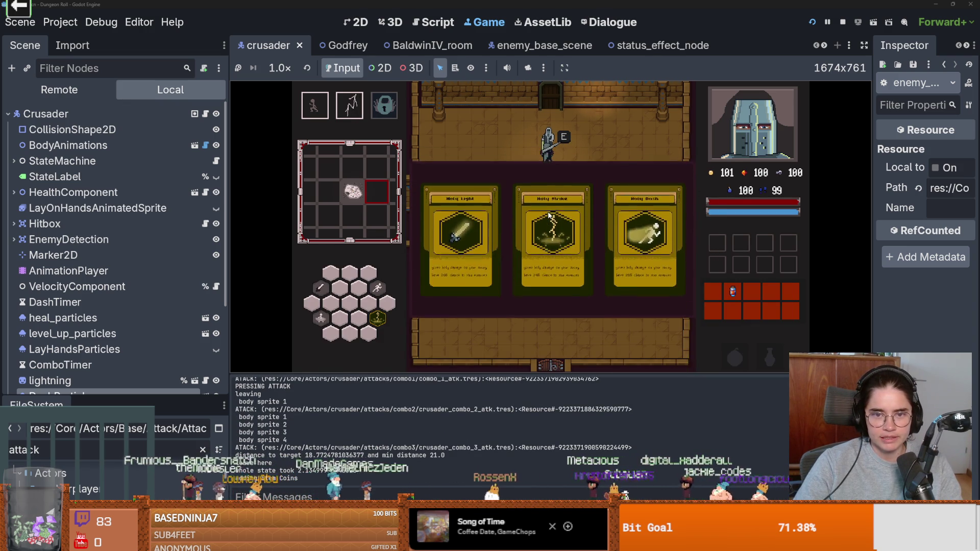
{"action": "left_click", "coordinate": [549, 216]}
At the door, enable debug to list every room and pick the goblin room.
{"action": "key", "text": "e"}
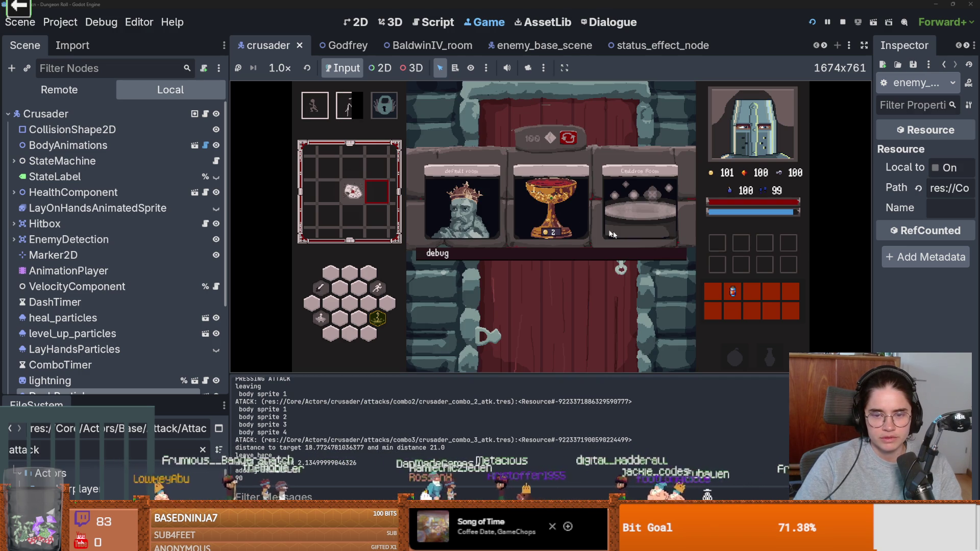
{"action": "left_click", "coordinate": [610, 254]}
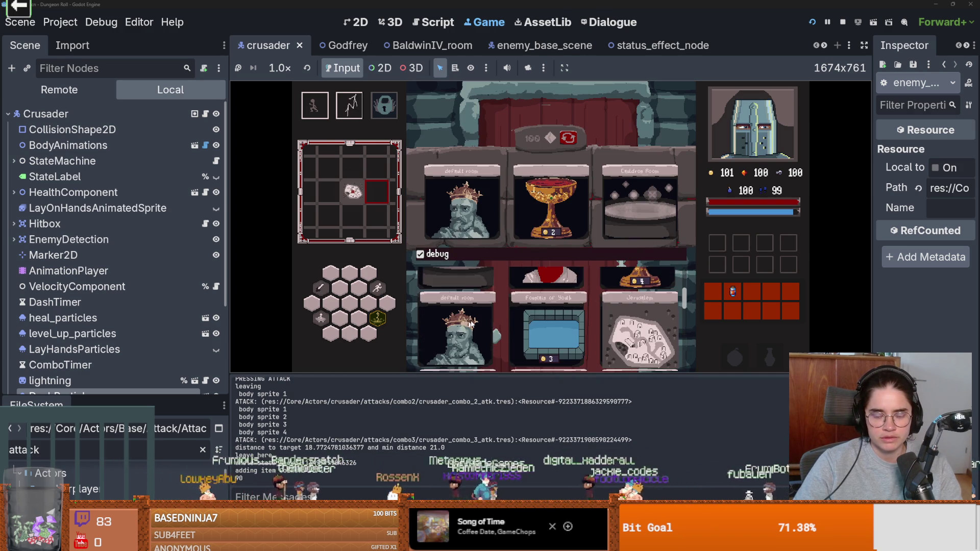
{"action": "scroll", "coordinate": [470, 323], "scroll_direction": "down", "scroll_amount": 2}
{"action": "left_click", "coordinate": [553, 310]}
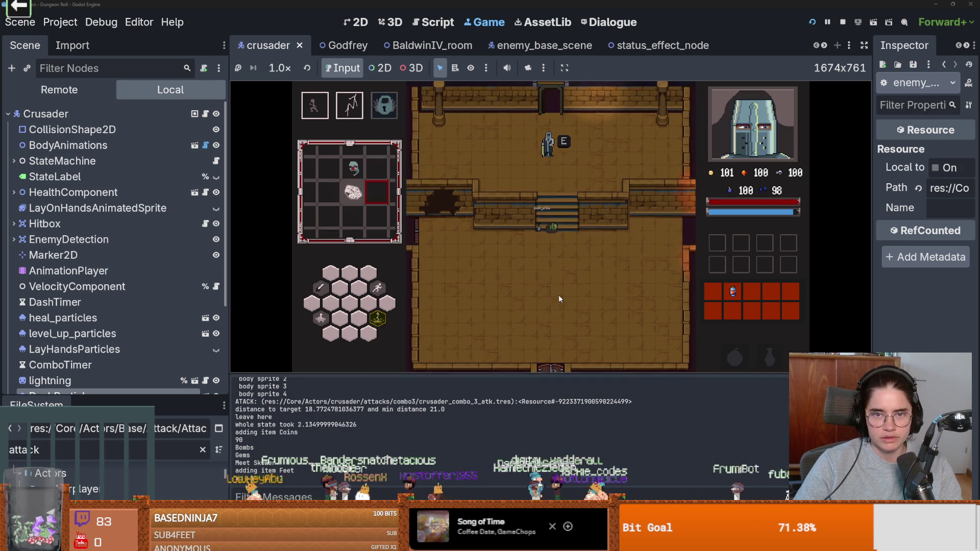
Fight the goblins in the dark room and cast the crusader's lightning strike on them.
{"action": "left_click", "coordinate": [587, 332]}
{"action": "key", "text": "space"}
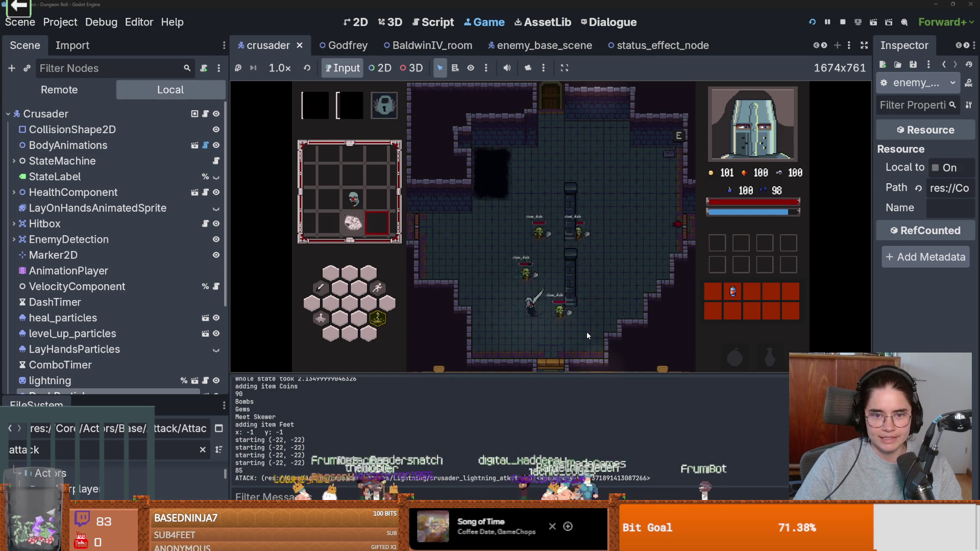
{"action": "key", "text": "a"}
{"action": "key", "text": "w"}
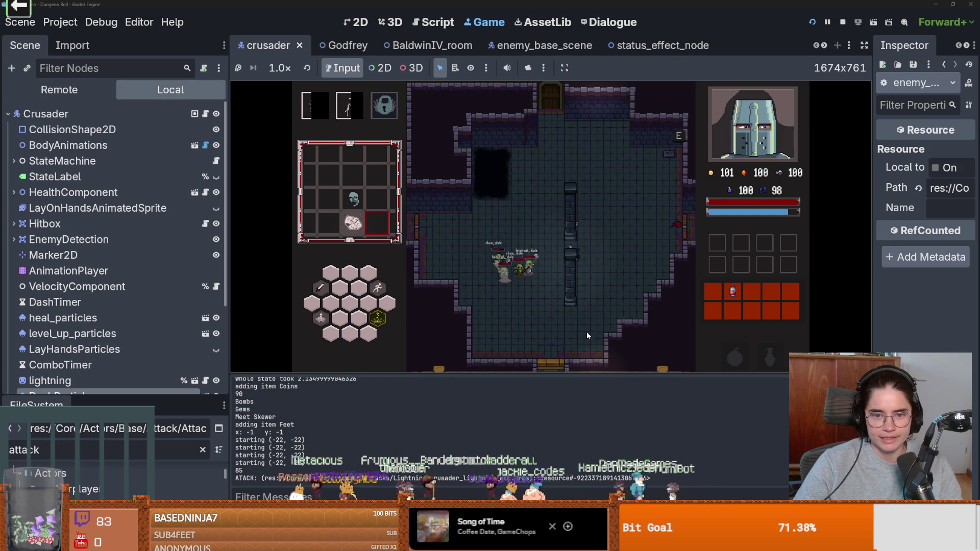
{"action": "key", "text": "d"}
{"action": "key", "text": "s"}
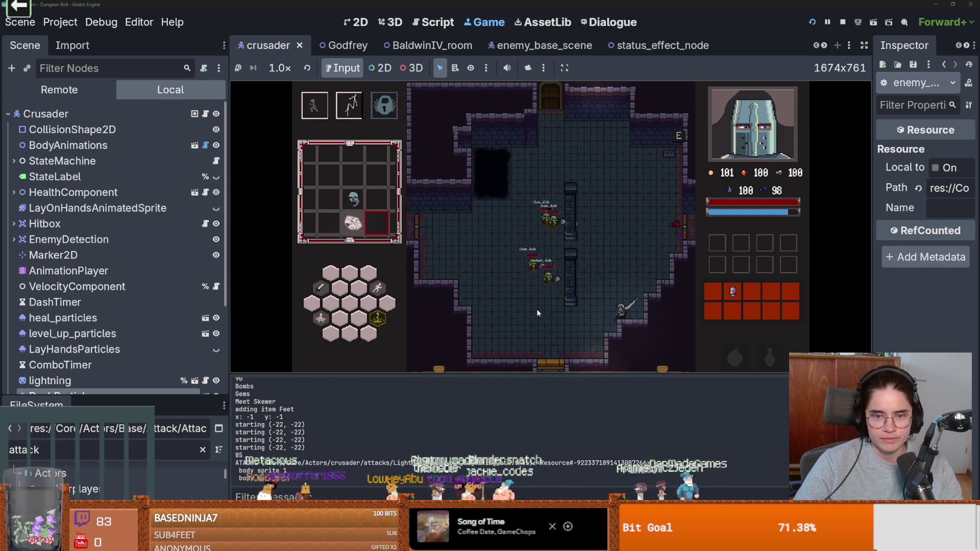
{"action": "key", "text": "a"}
{"action": "key", "text": "space"}
{"action": "left_click", "coordinate": [611, 313]}
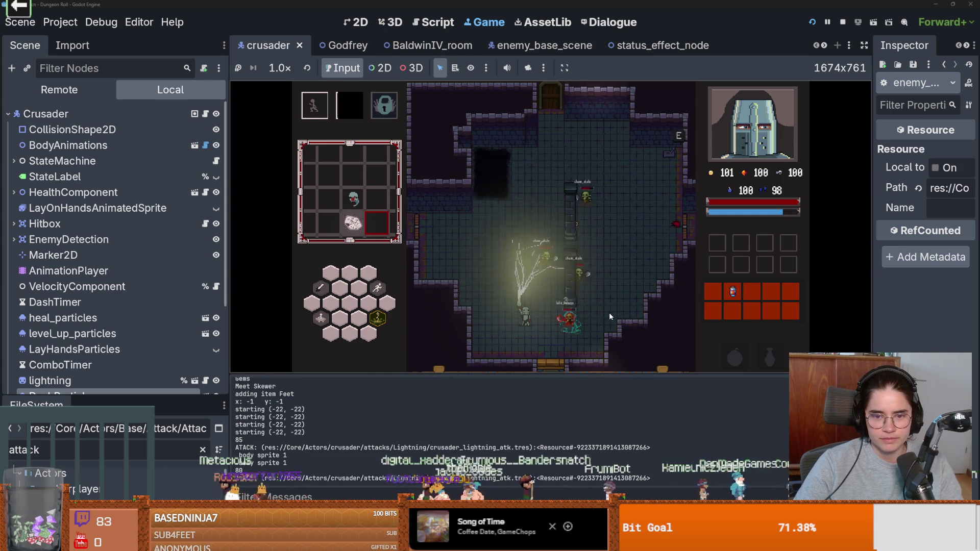
Stop the game and select the StateMachine's sword_lightning_strike state.
{"action": "left_click", "coordinate": [828, 22]}
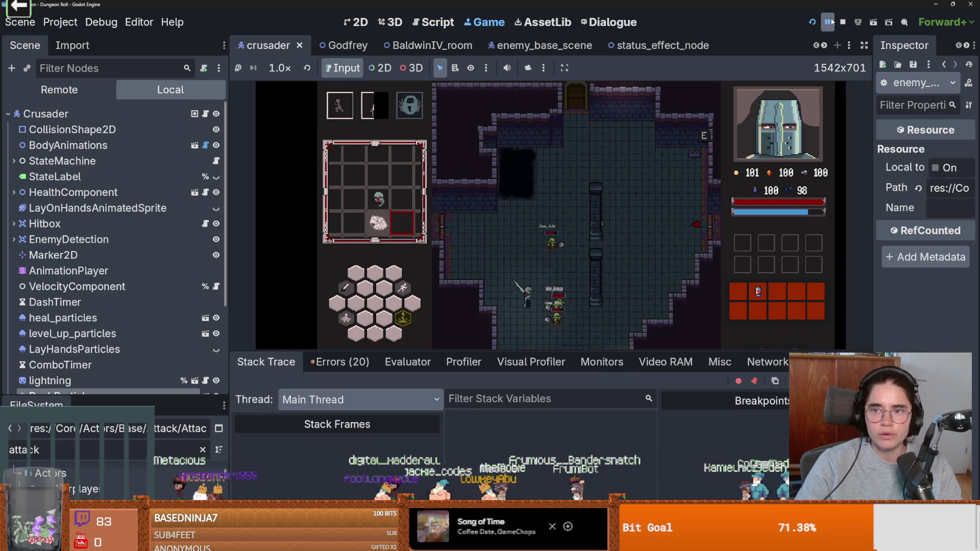
{"action": "left_click", "coordinate": [843, 22]}
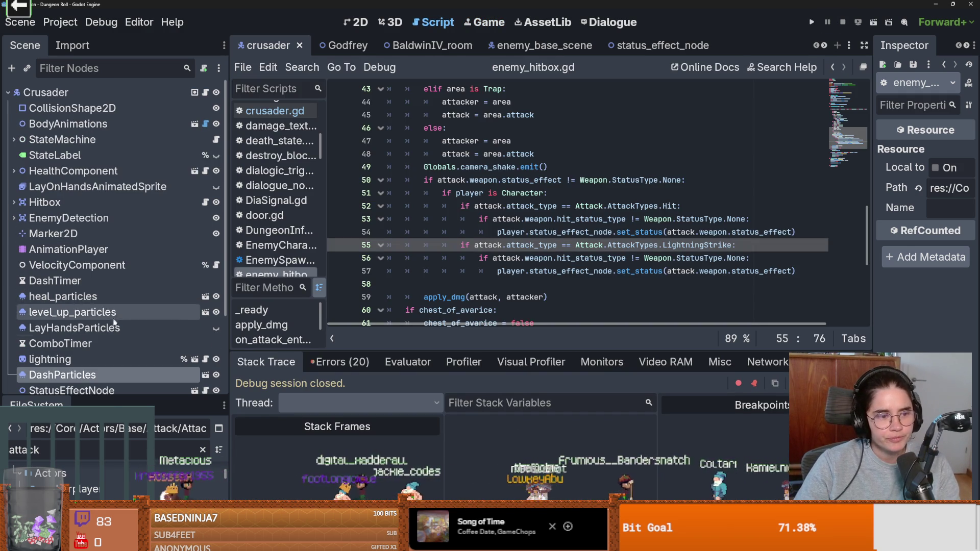
{"action": "scroll", "coordinate": [114, 322], "scroll_direction": "down", "scroll_amount": 4}
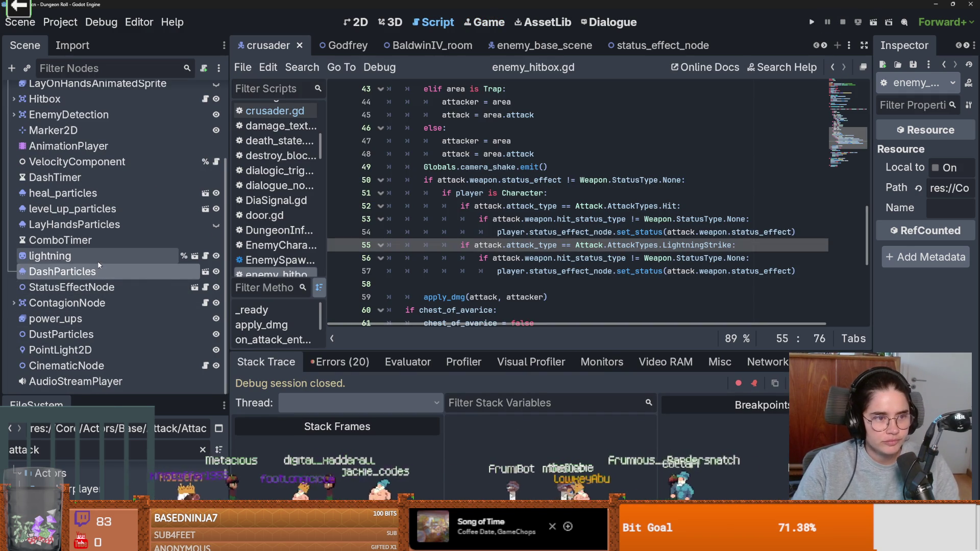
{"action": "scroll", "coordinate": [99, 265], "scroll_direction": "up", "scroll_amount": 9}
{"action": "left_click", "coordinate": [14, 112]}
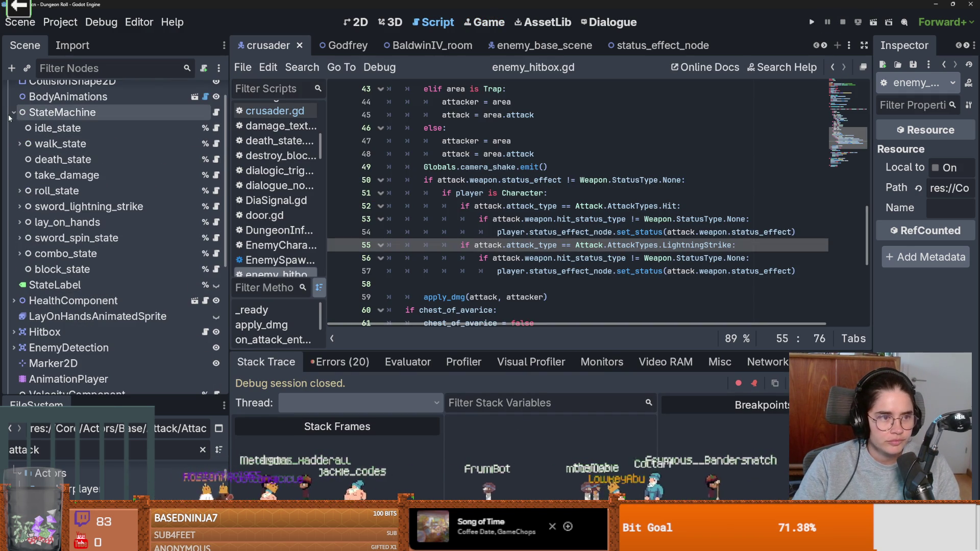
{"action": "left_click", "coordinate": [89, 206]}
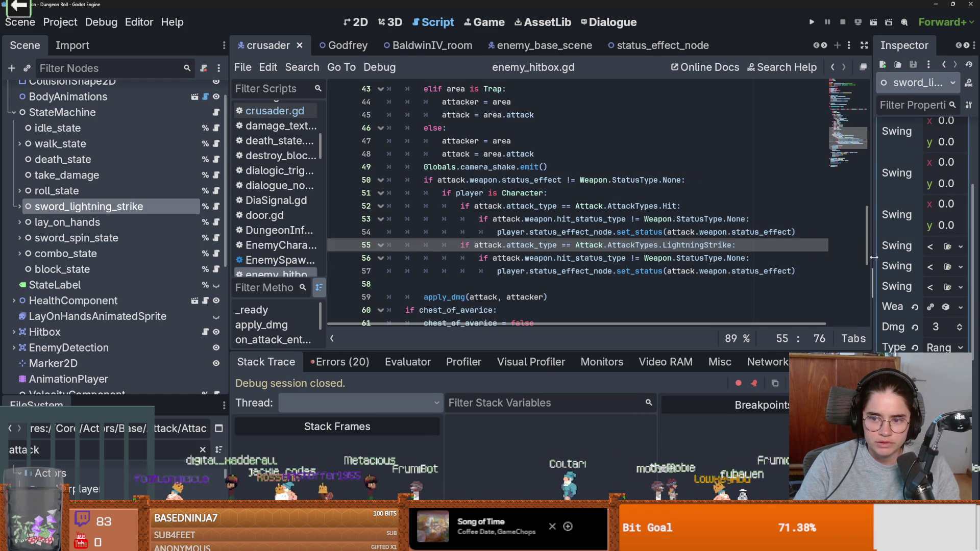
Widen the Inspector and review combo_state's combo_1 attack settings.
{"action": "left_click_drag", "start_coordinate": [874, 257], "coordinate": [684, 215]}
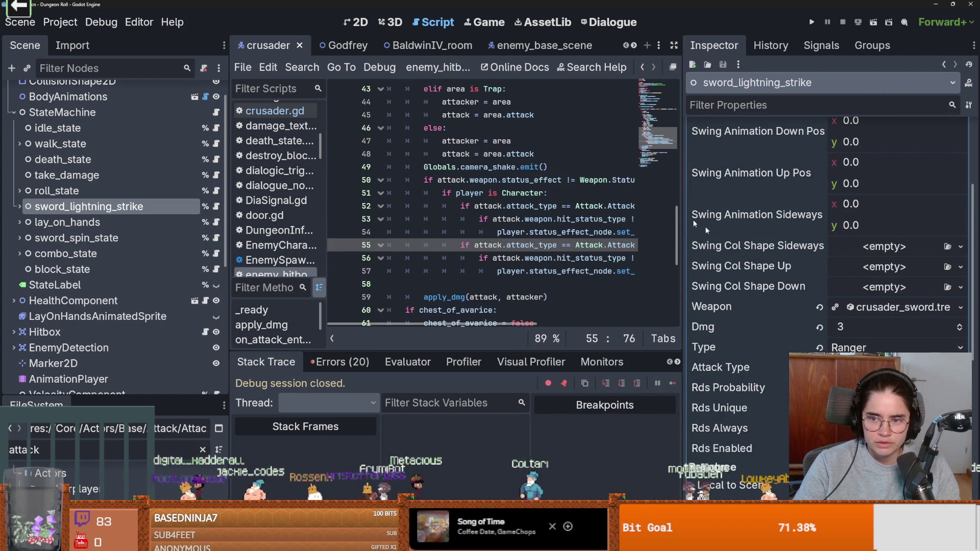
{"action": "scroll", "coordinate": [812, 332], "scroll_direction": "up", "scroll_amount": 5}
{"action": "scroll", "coordinate": [812, 332], "scroll_direction": "down", "scroll_amount": 10}
{"action": "scroll", "coordinate": [812, 332], "scroll_direction": "up", "scroll_amount": 1}
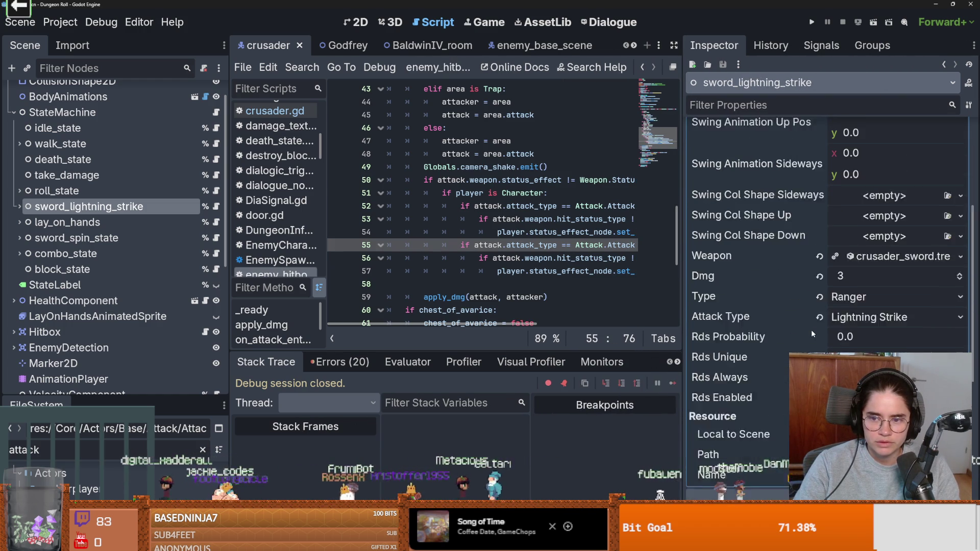
{"action": "scroll", "coordinate": [810, 332], "scroll_direction": "up", "scroll_amount": 1}
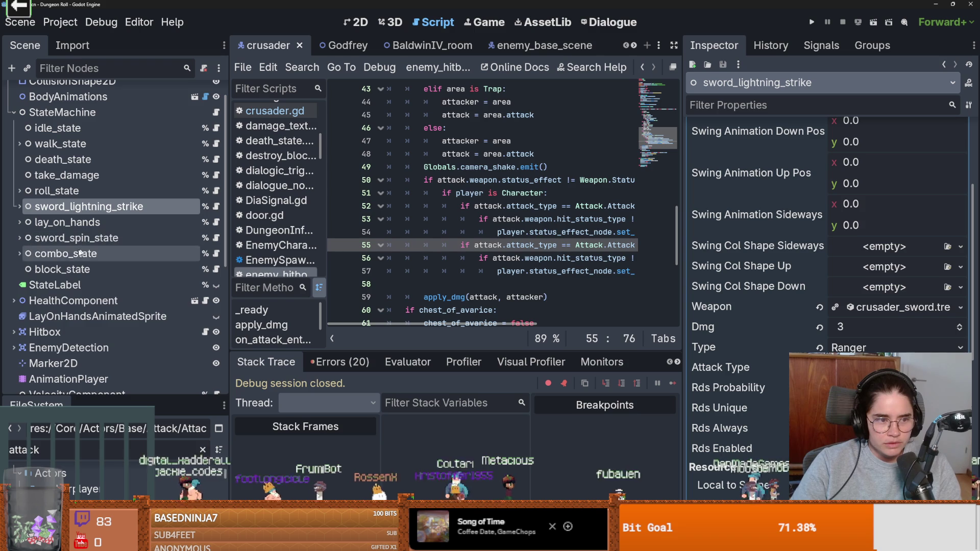
{"action": "left_click", "coordinate": [20, 253]}
{"action": "left_click", "coordinate": [68, 301]}
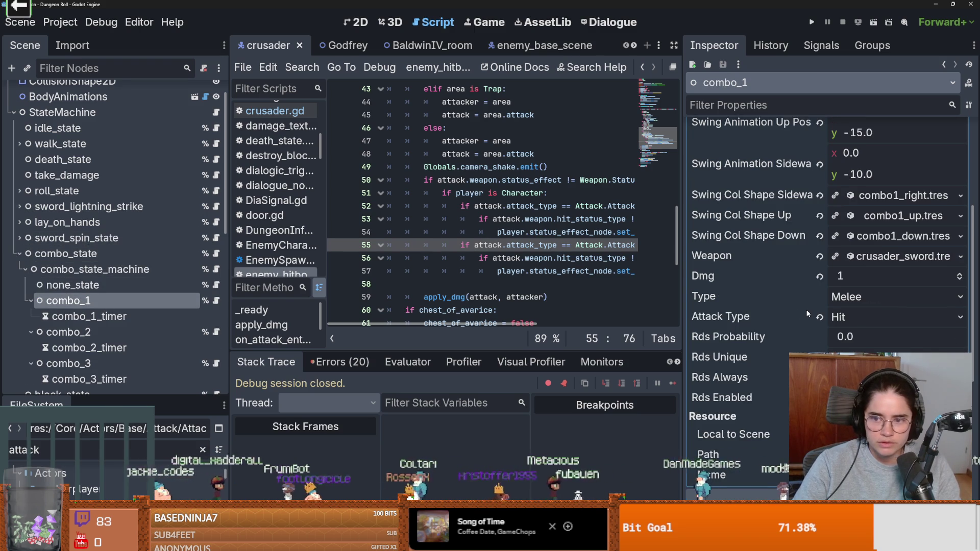
{"action": "mouse_move", "coordinate": [808, 314]}
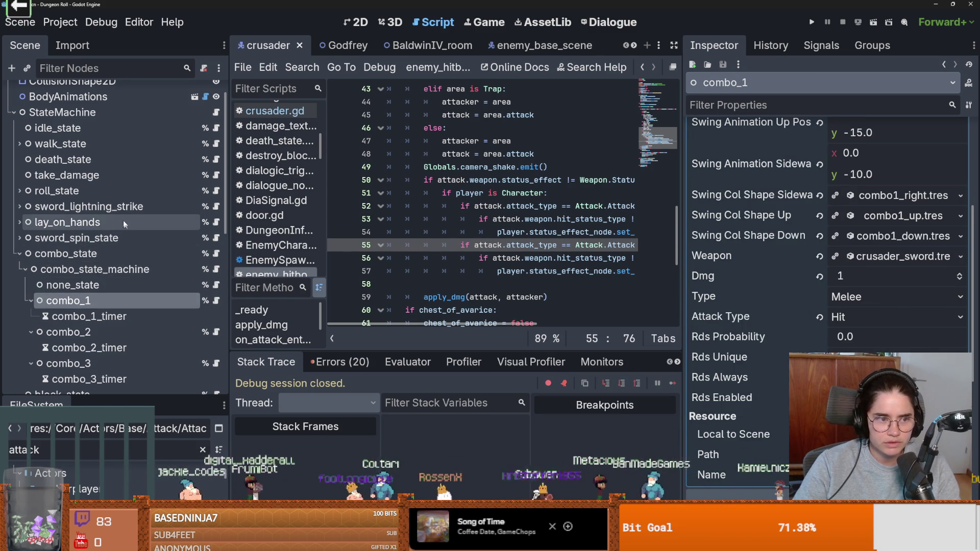
Recheck sword_lightning_strike's properties, widen the script editor and save the scene.
{"action": "left_click", "coordinate": [87, 206]}
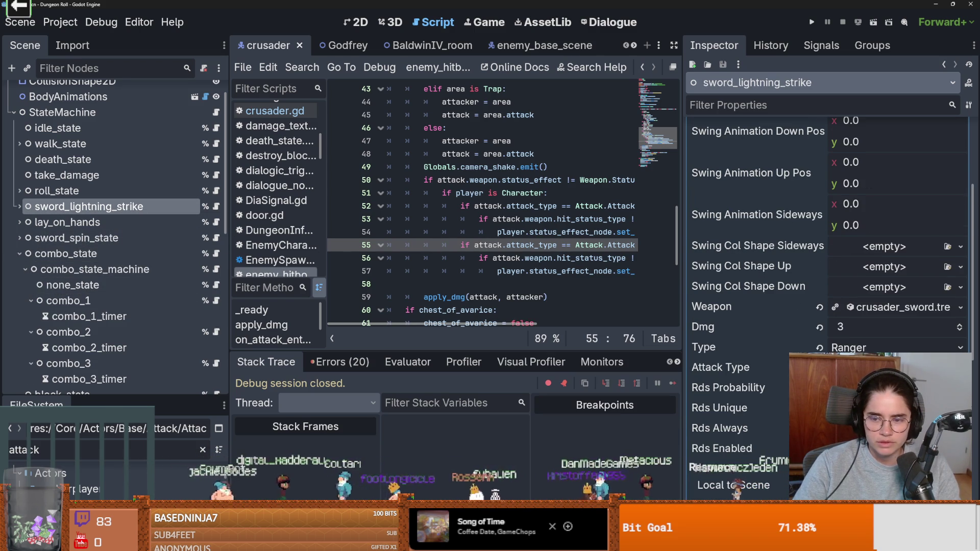
{"action": "scroll", "coordinate": [754, 310], "scroll_direction": "up", "scroll_amount": 3}
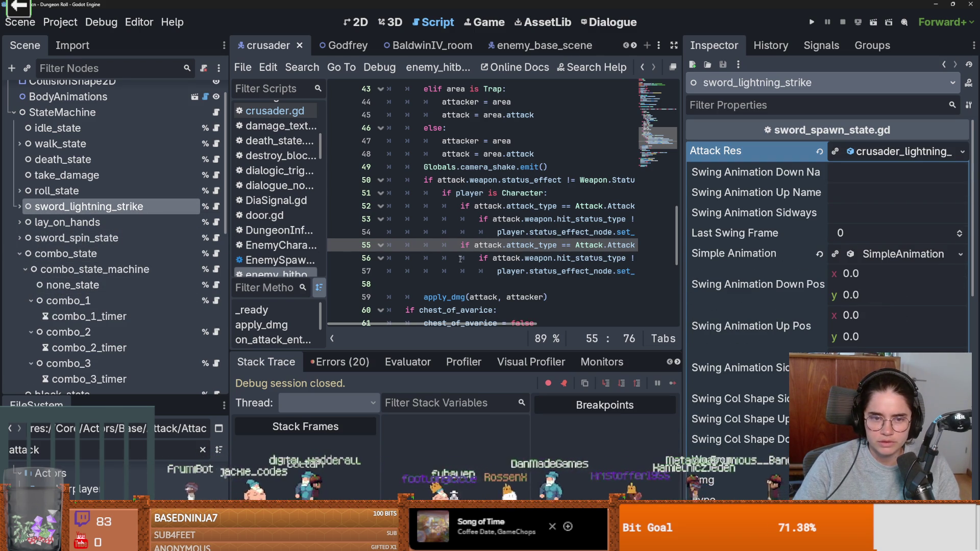
{"action": "scroll", "coordinate": [484, 236], "scroll_direction": "up", "scroll_amount": 10}
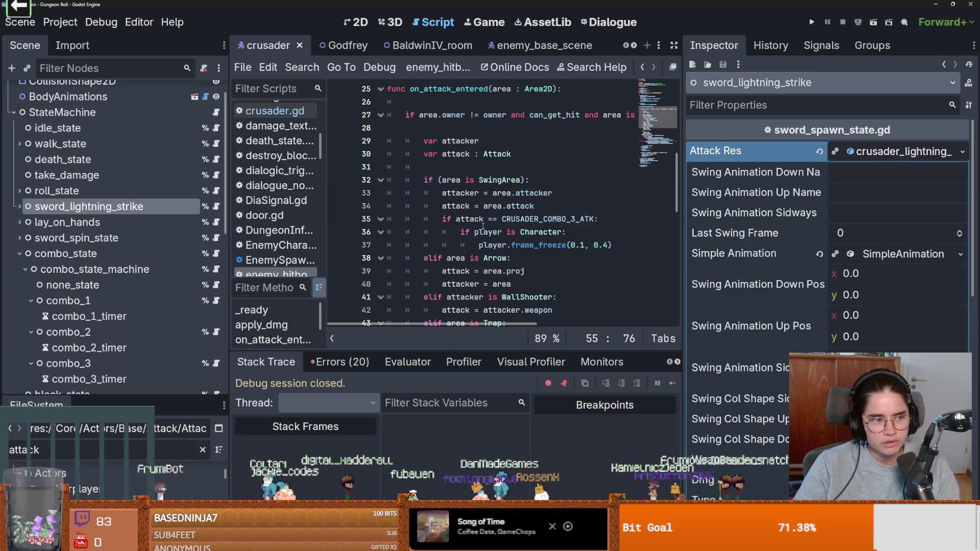
{"action": "scroll", "coordinate": [484, 226], "scroll_direction": "up", "scroll_amount": 4}
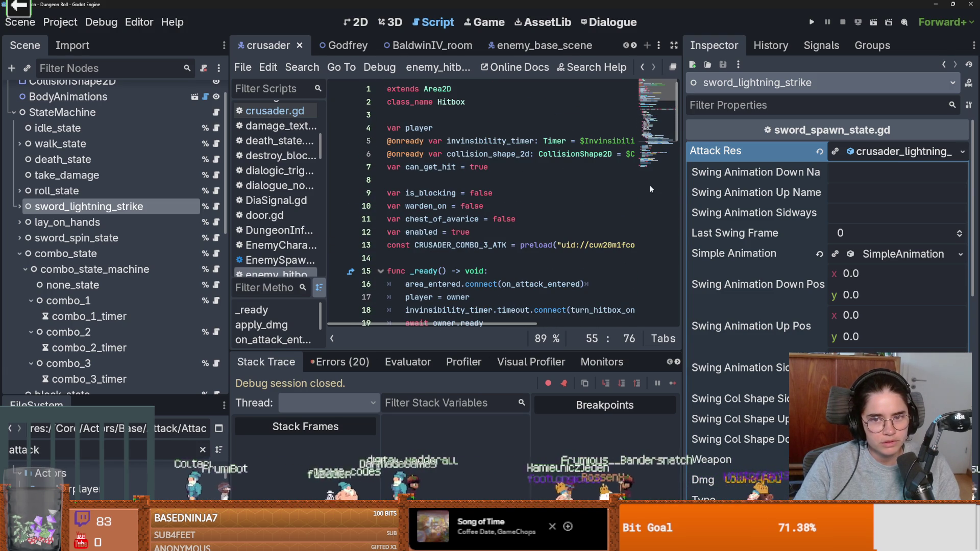
{"action": "left_click_drag", "start_coordinate": [683, 214], "coordinate": [820, 213]}
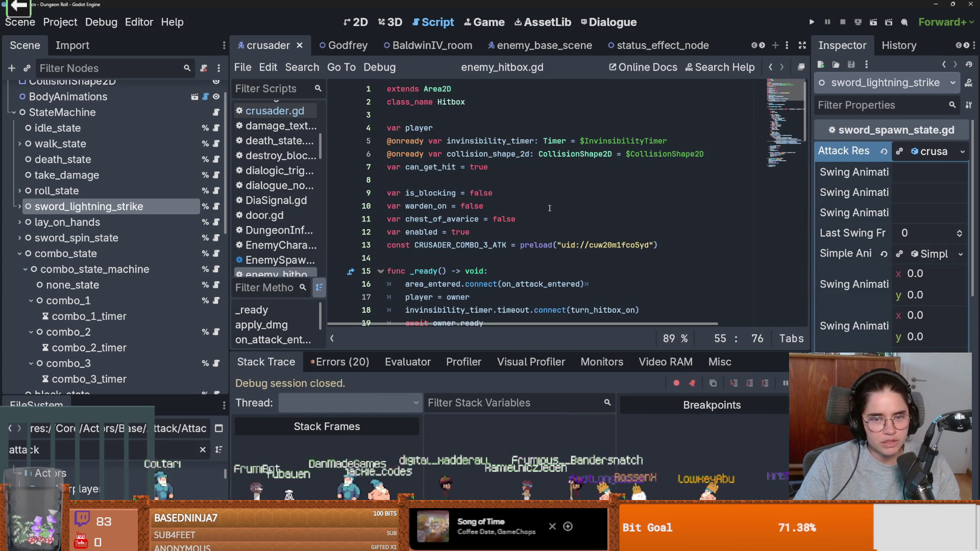
{"action": "key", "text": "ctrl+s"}
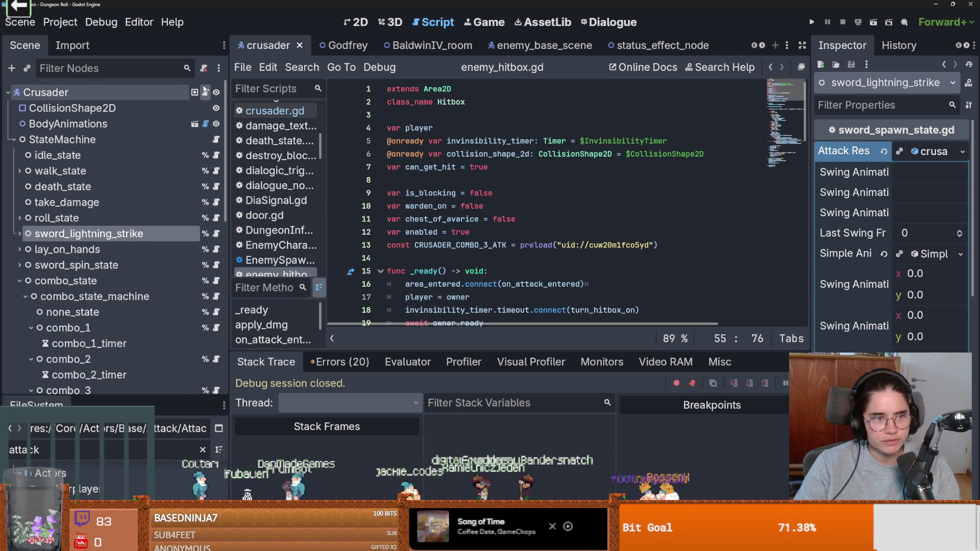
{"action": "left_click", "coordinate": [205, 92]}
Open PlayerCharacter.gd and scroll down to the upgrade code.
{"action": "left_click", "coordinate": [456, 91], "text": "ctrl"}
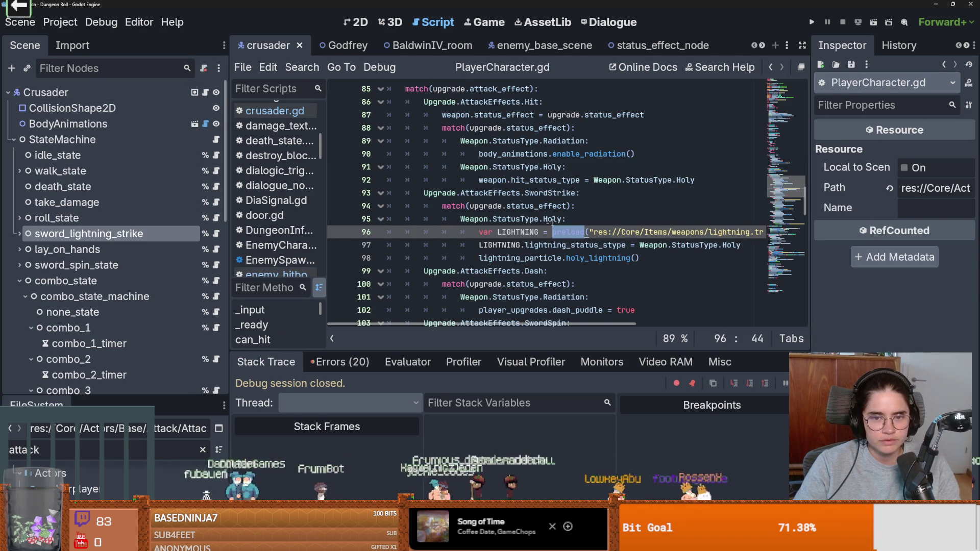
{"action": "left_click_drag", "start_coordinate": [228, 245], "coordinate": [125, 245]}
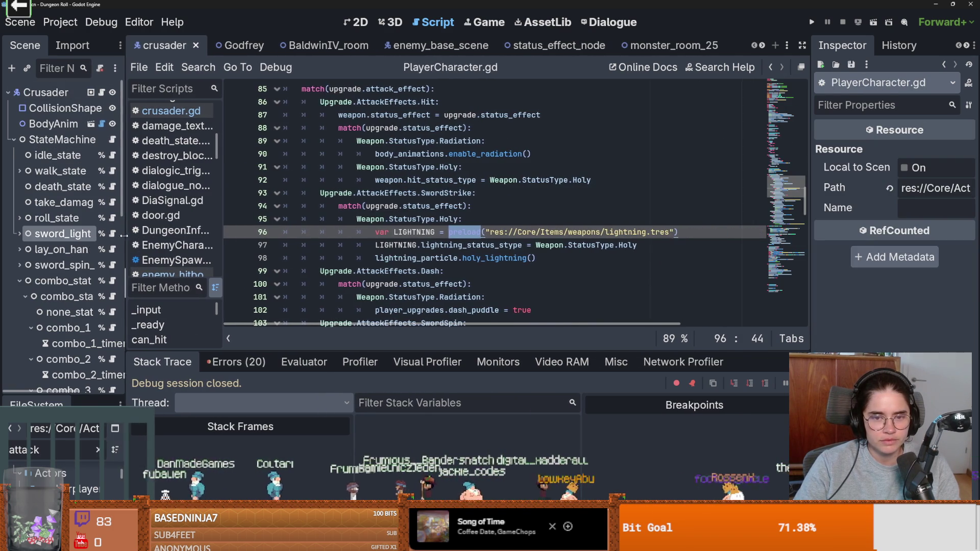
{"action": "scroll", "coordinate": [460, 230], "scroll_direction": "down", "scroll_amount": 1}
{"action": "left_click", "coordinate": [466, 245]}
Examine line 97's lightning_status_stype = StatusType.Holy, then run the project with the line 85 breakpoint.
{"action": "double_click", "coordinate": [450, 207]}
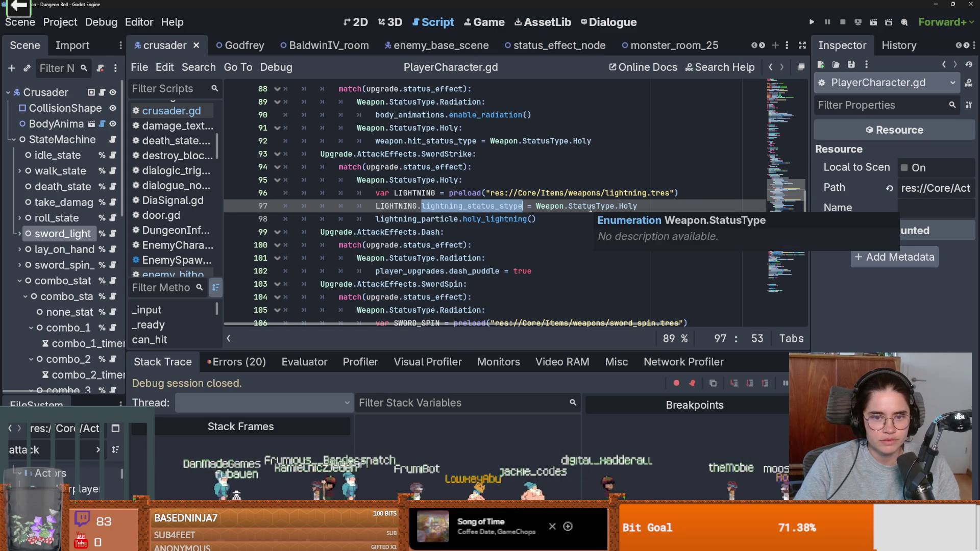
{"action": "mouse_move", "coordinate": [511, 206]}
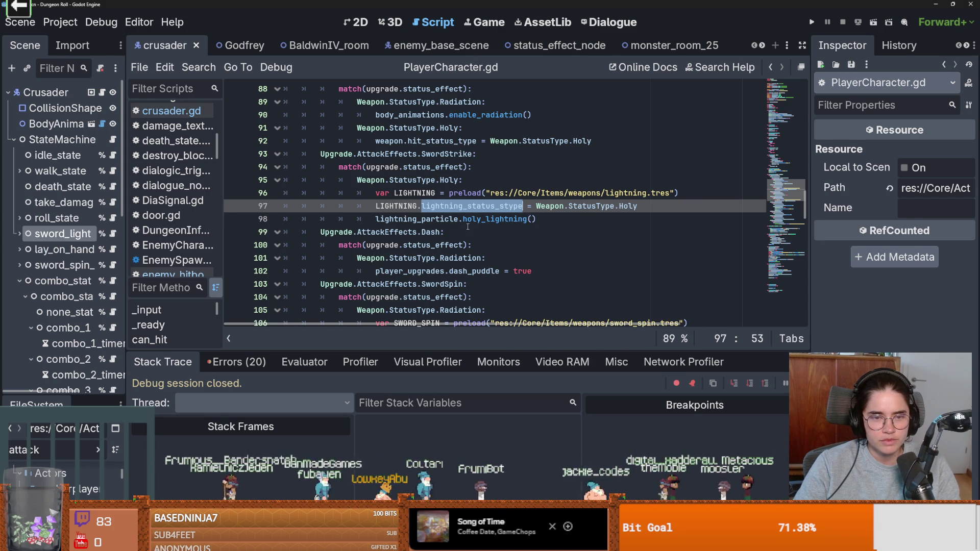
{"action": "double_click", "coordinate": [611, 206]}
{"action": "double_click", "coordinate": [628, 206]}
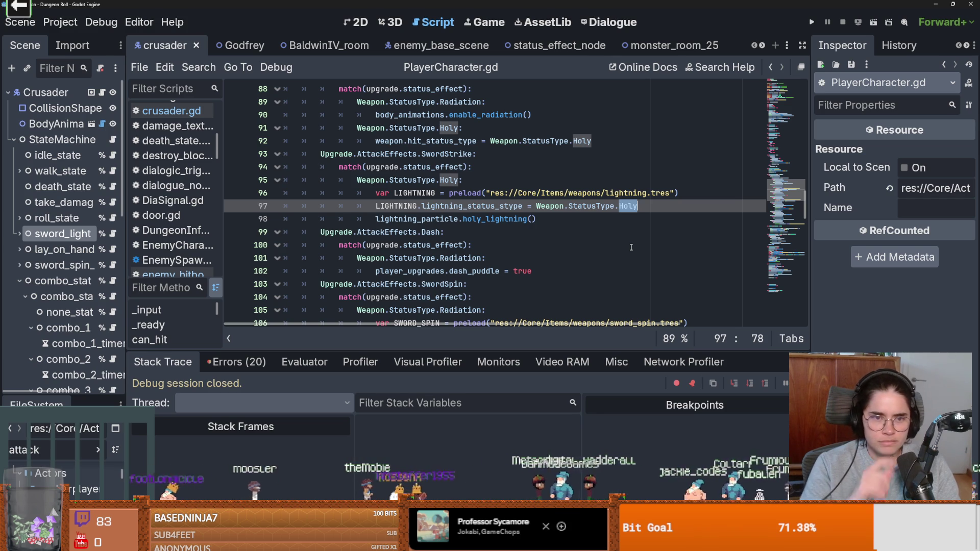
{"action": "scroll", "coordinate": [344, 256], "scroll_direction": "up", "scroll_amount": 2}
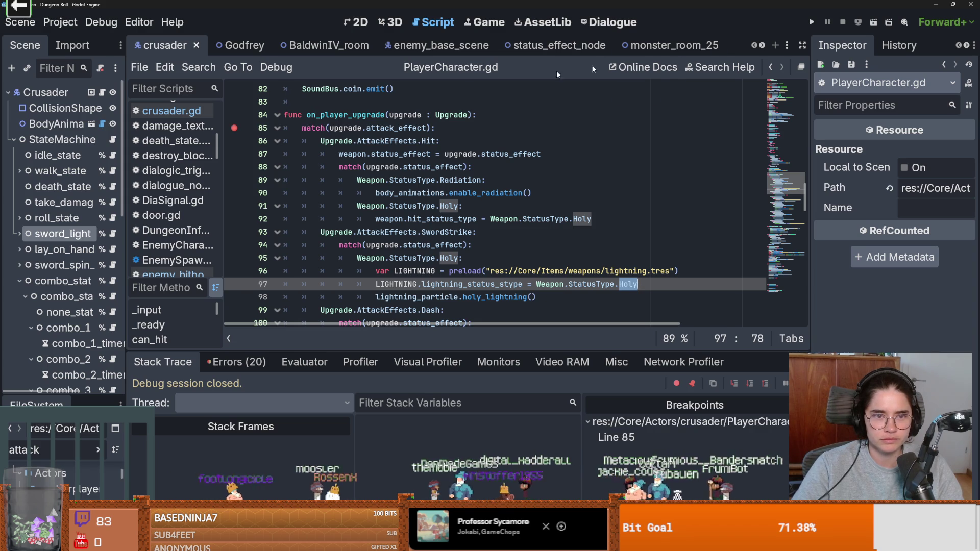
{"action": "left_click", "coordinate": [812, 22]}
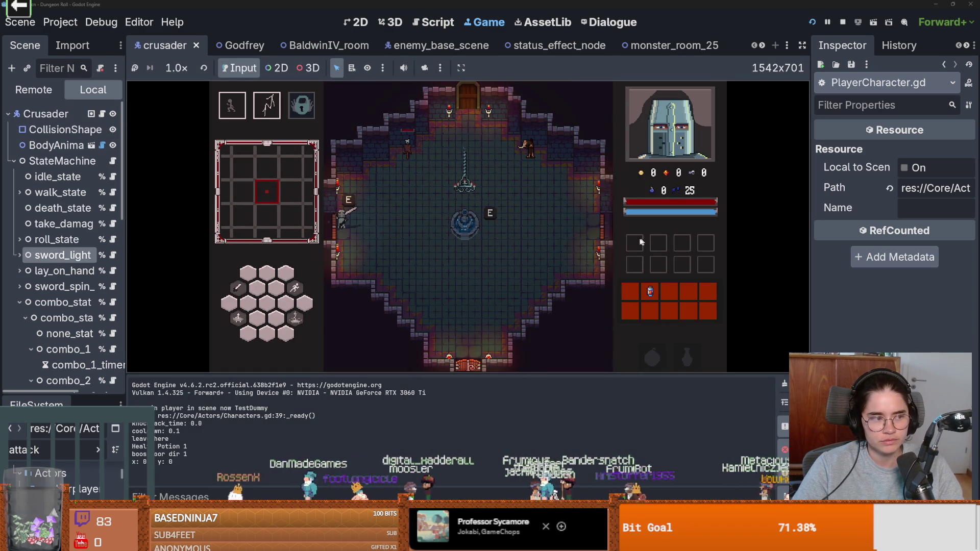
Load a room and defeat the goblin with lightning and a three-hit sword combo.
{"action": "key", "text": "e"}
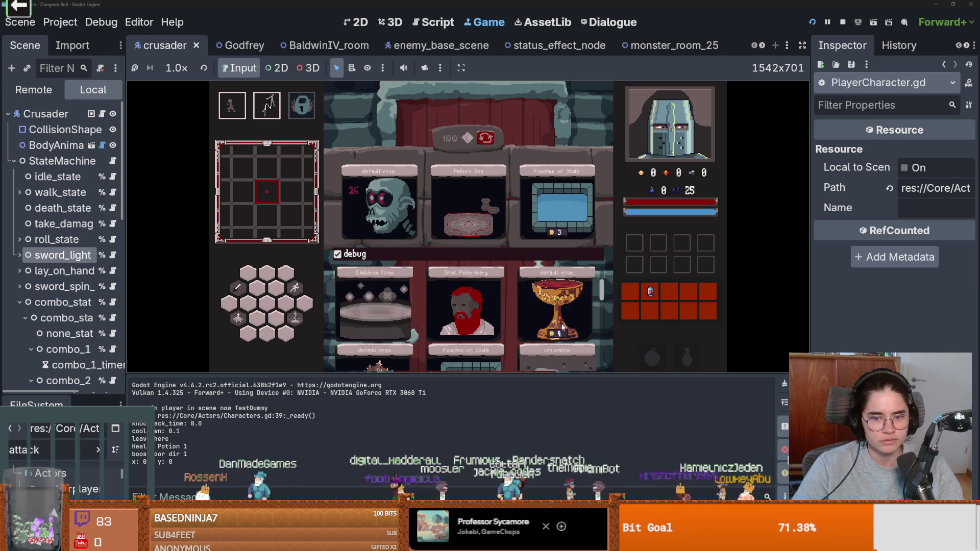
{"action": "left_click", "coordinate": [562, 324]}
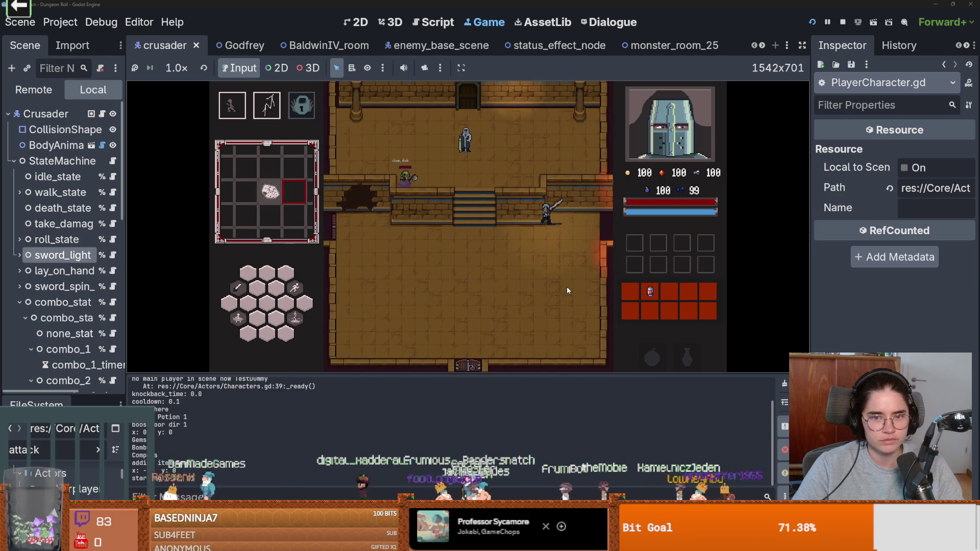
{"action": "key", "text": "2"}
{"action": "key", "text": "w"}
{"action": "key", "text": "a"}
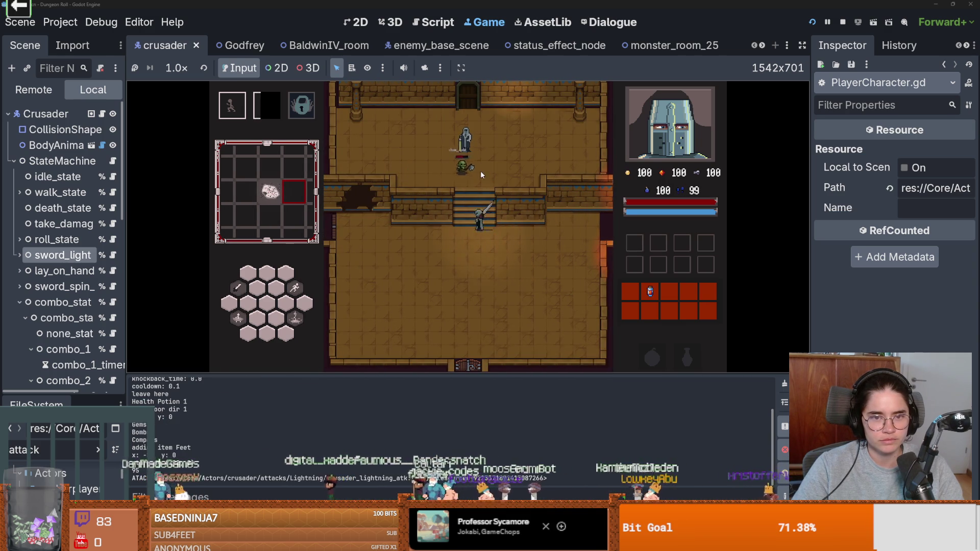
{"action": "left_click", "coordinate": [479, 168]}
{"action": "left_click", "coordinate": [475, 164]}
{"action": "left_click", "coordinate": [475, 163]}
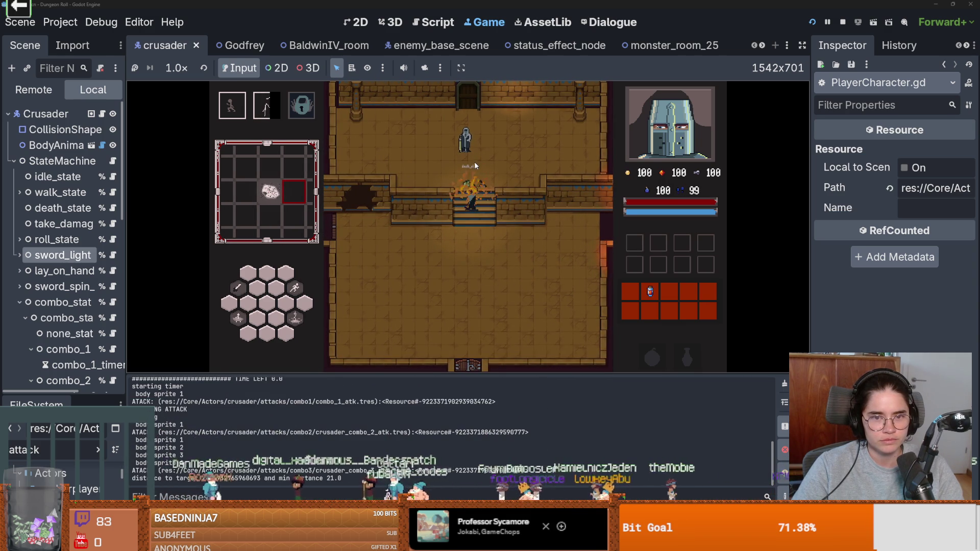
Take a Baldwin upgrade card, halting the game at the line 85 breakpoint.
{"action": "key", "text": "w"}
{"action": "key", "text": "e"}
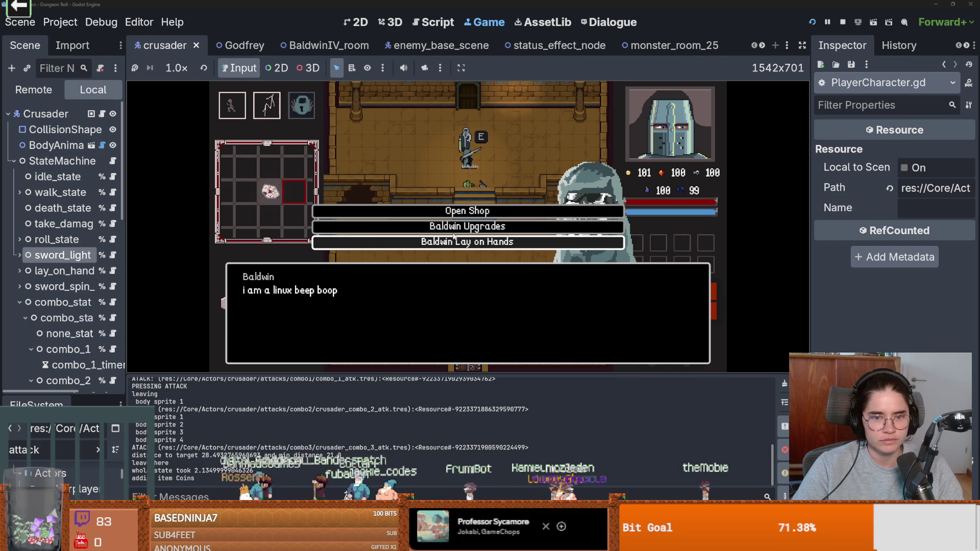
{"action": "left_click", "coordinate": [453, 226]}
{"action": "left_click", "coordinate": [442, 283]}
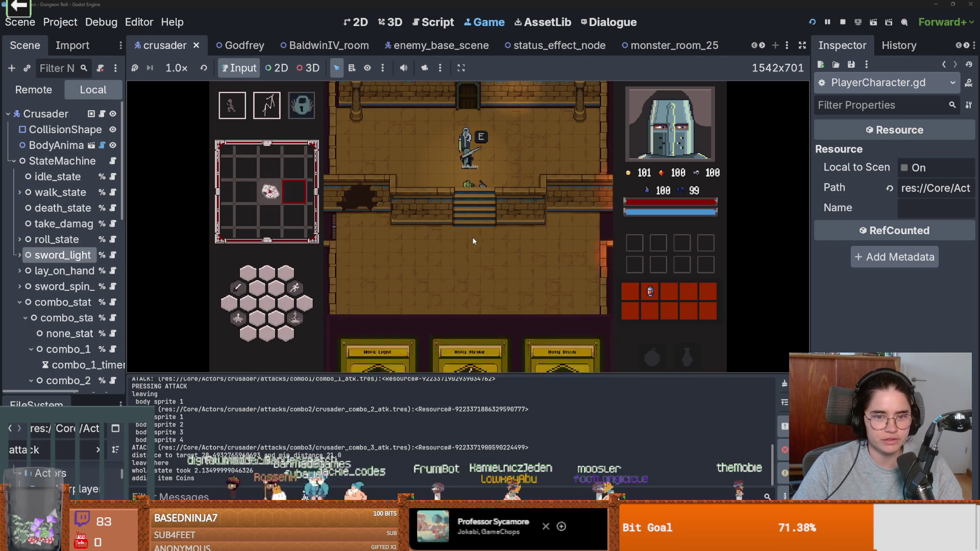
{"action": "left_click", "coordinate": [492, 226]}
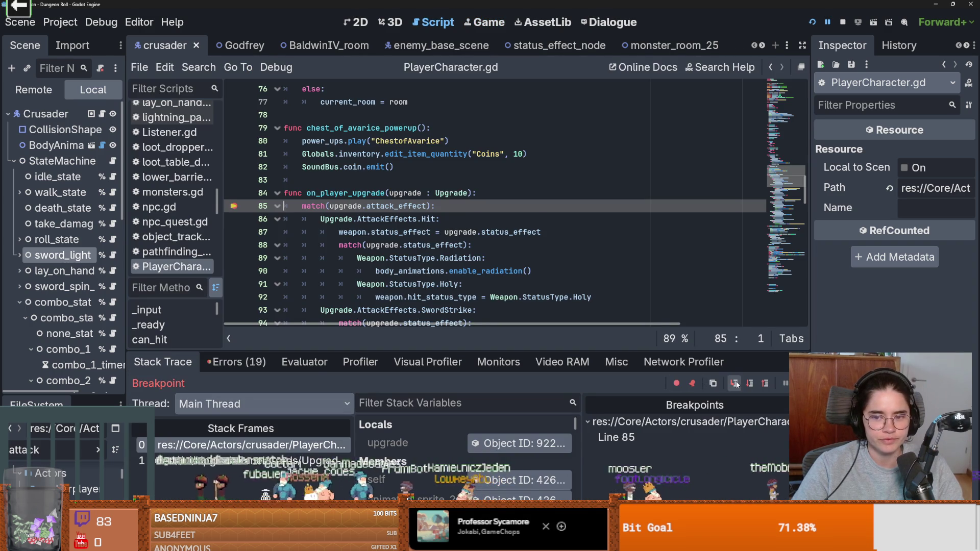
Step Into through the upgrade match down to line 97's lightning status assignment.
{"action": "left_click", "coordinate": [736, 384]}
{"action": "left_click", "coordinate": [736, 383]}
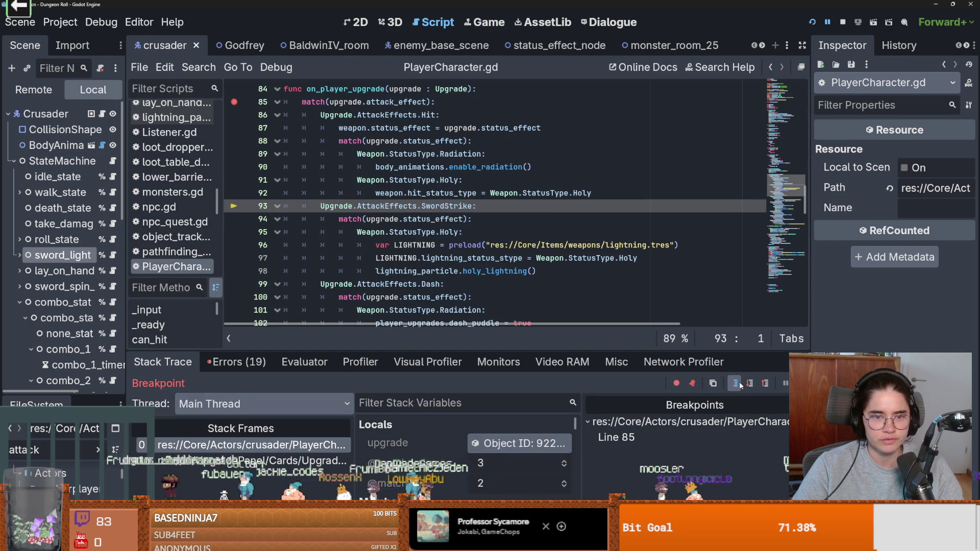
{"action": "left_click", "coordinate": [735, 384]}
{"action": "left_click", "coordinate": [736, 384]}
{"action": "left_click", "coordinate": [735, 384]}
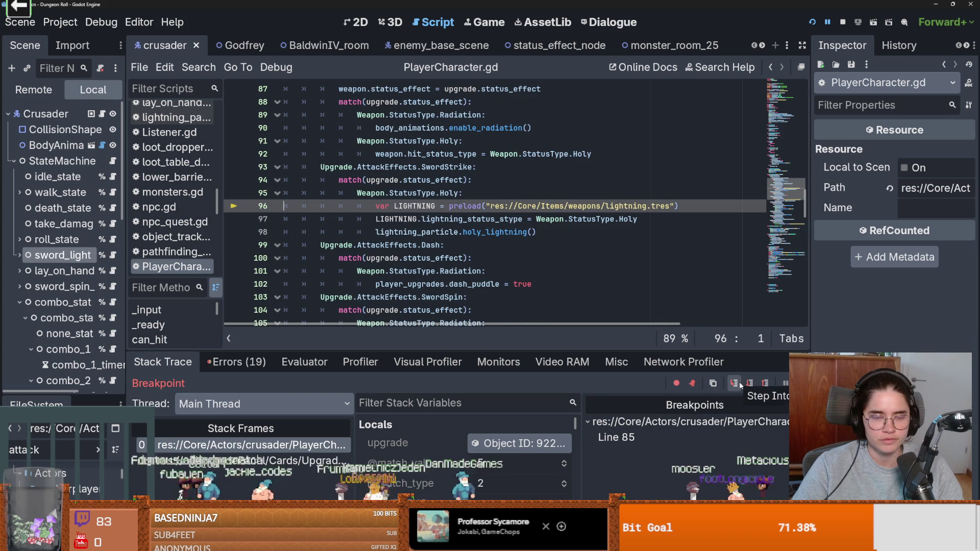
{"action": "left_click", "coordinate": [740, 384]}
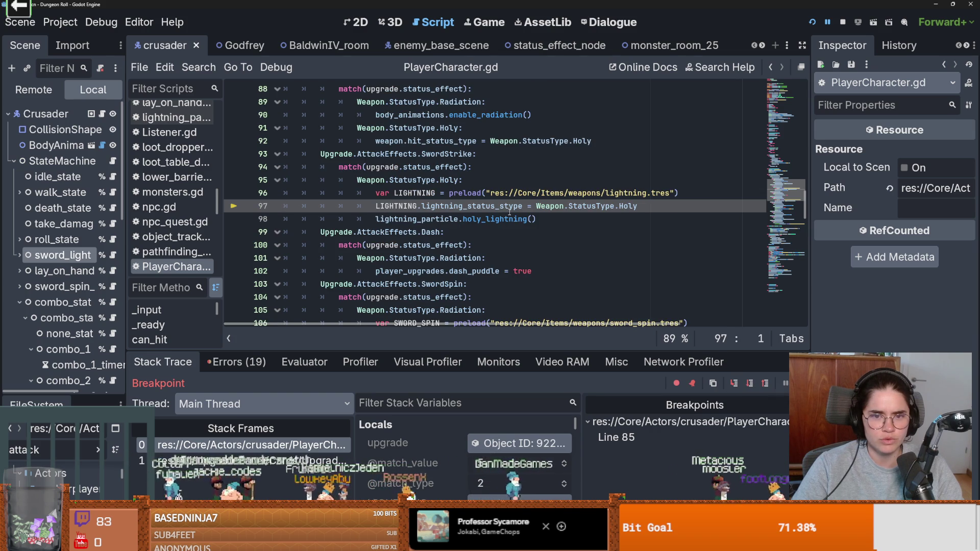
Add a new line 98 containing a copy of line 92's hit status statement.
{"action": "mouse_move", "coordinate": [510, 213]}
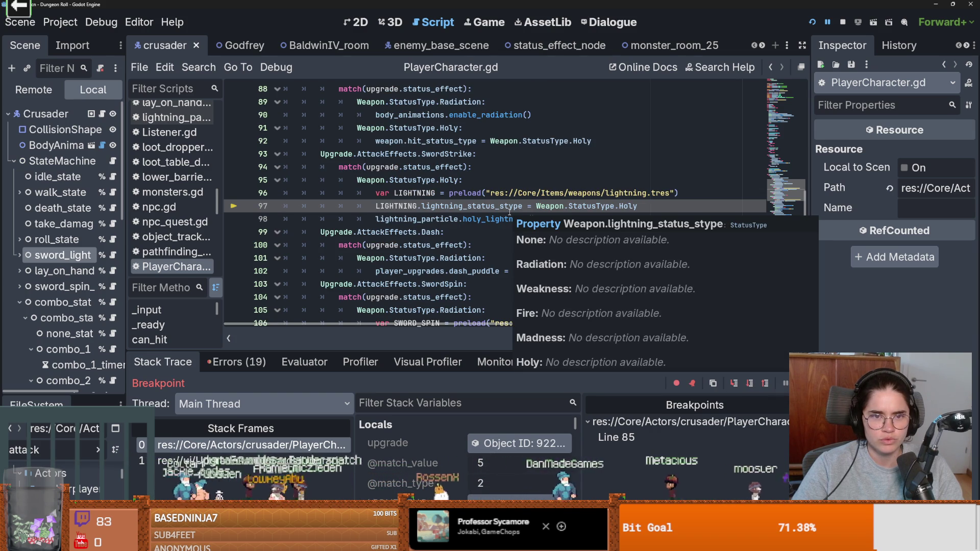
{"action": "left_click", "coordinate": [677, 207]}
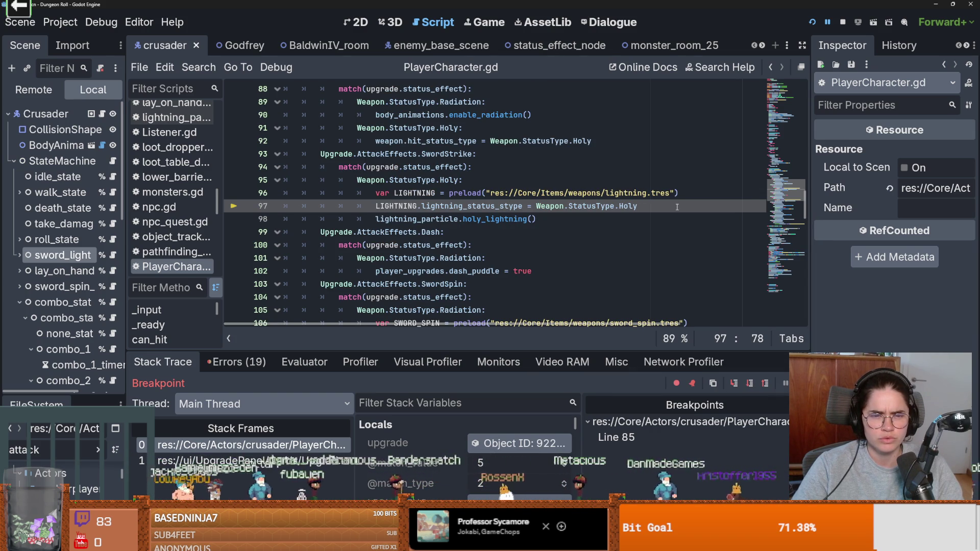
{"action": "mouse_move", "coordinate": [607, 195]}
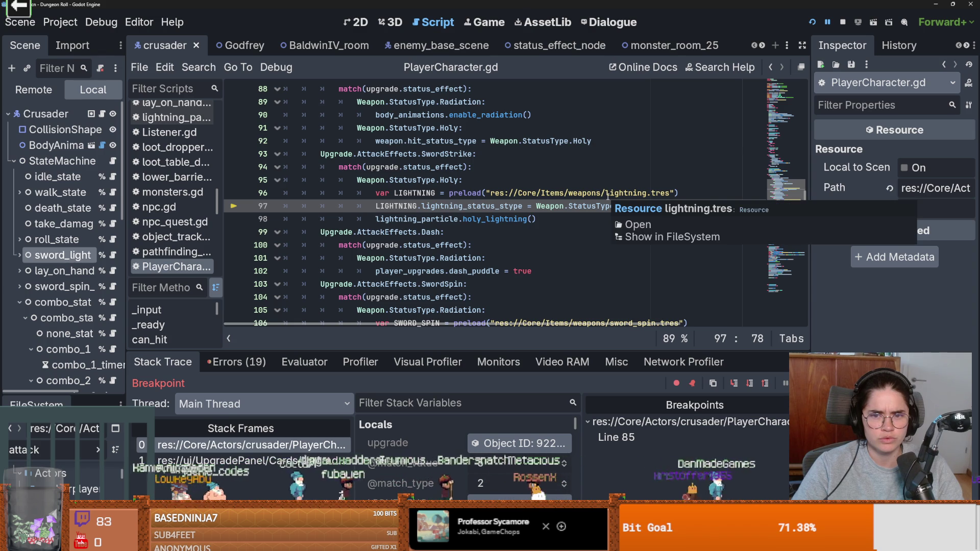
{"action": "key", "text": "Return"}
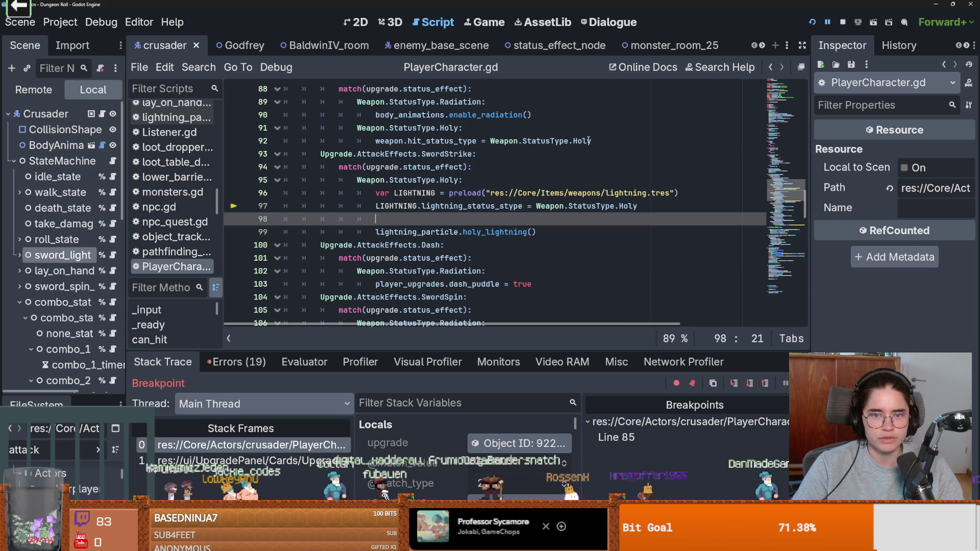
{"action": "left_click_drag", "start_coordinate": [589, 140], "coordinate": [369, 140]}
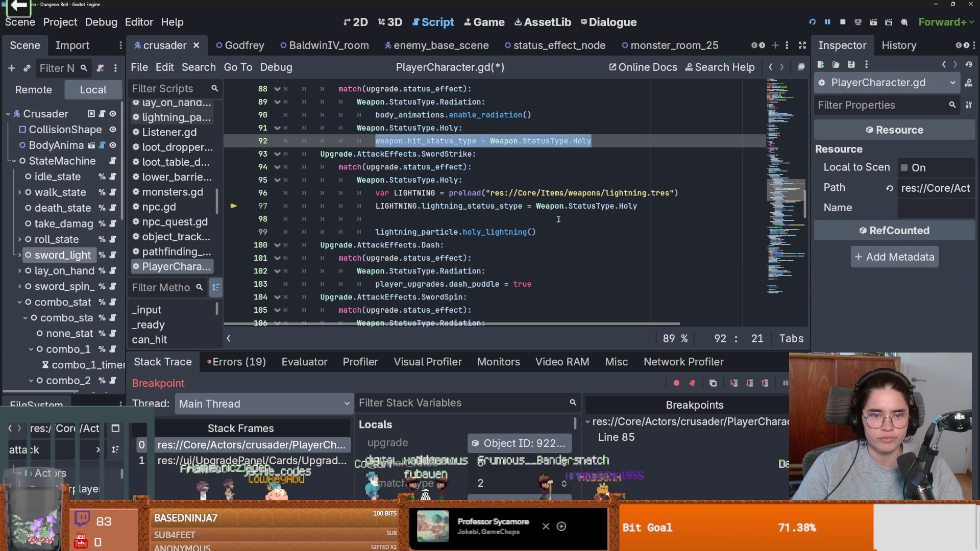
{"action": "key", "text": "ctrl+c"}
{"action": "left_click", "coordinate": [558, 219]}
{"action": "key", "text": "ctrl+v"}
Change hit_status_type to lightning_status_stype on line 98 and rerun the project.
{"action": "double_click", "coordinate": [469, 219]}
{"action": "type", "text": "l"}
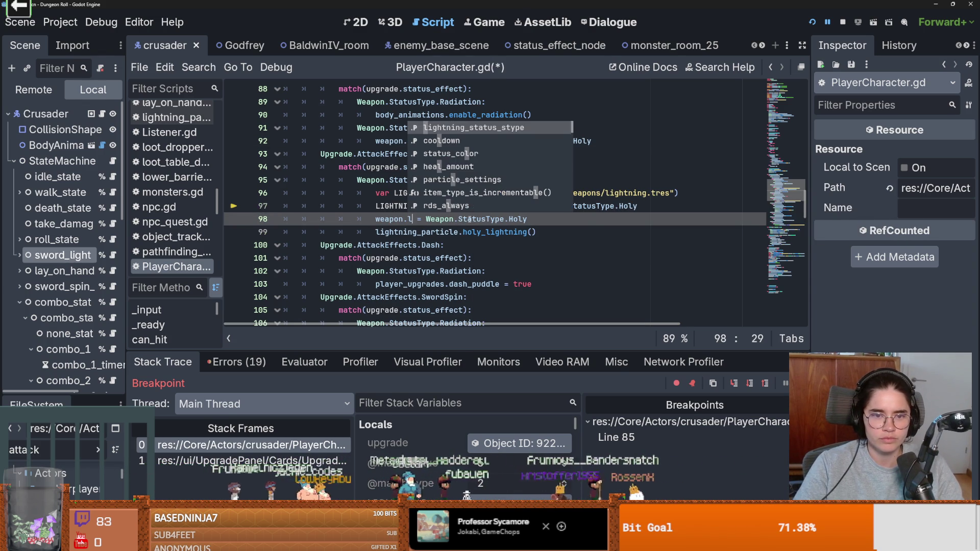
{"action": "key", "text": "Return"}
{"action": "left_click", "coordinate": [483, 216]}
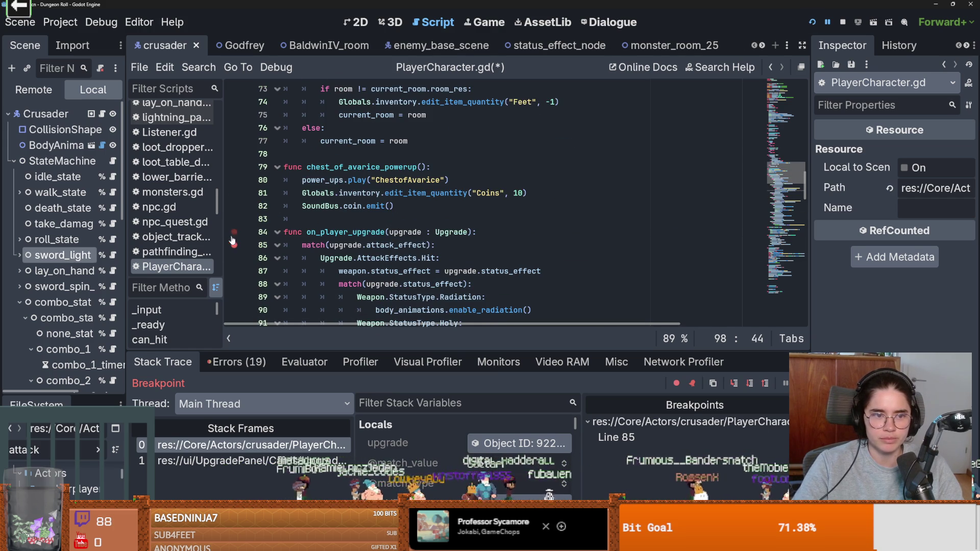
{"action": "left_click", "coordinate": [812, 22]}
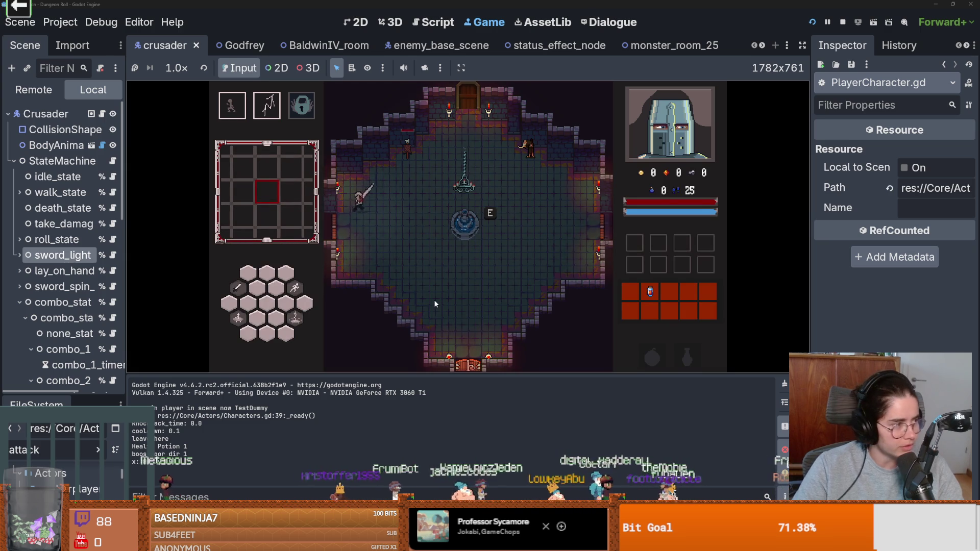
Load a room and defeat the goblin with lightning and sword combo attacks.
{"action": "key", "text": "Tab"}
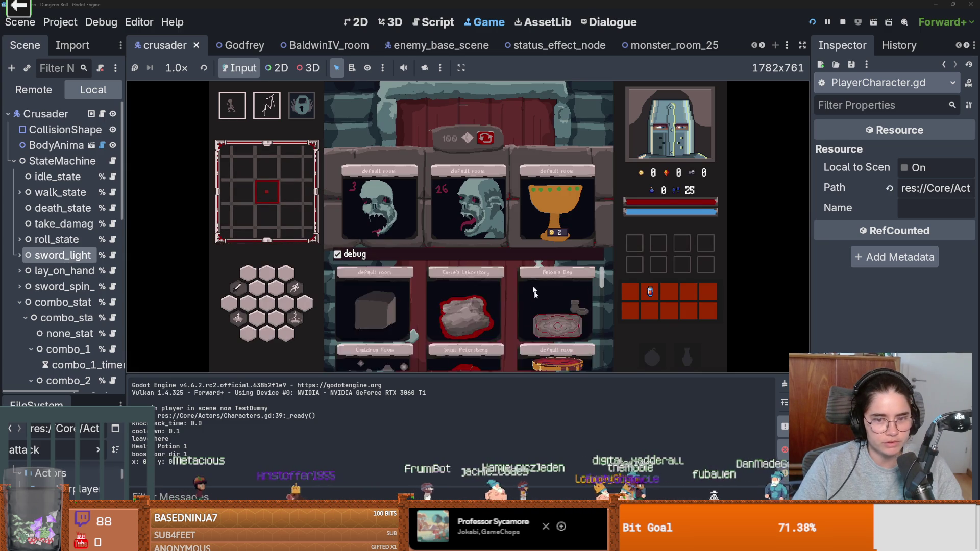
{"action": "left_click", "coordinate": [533, 307]}
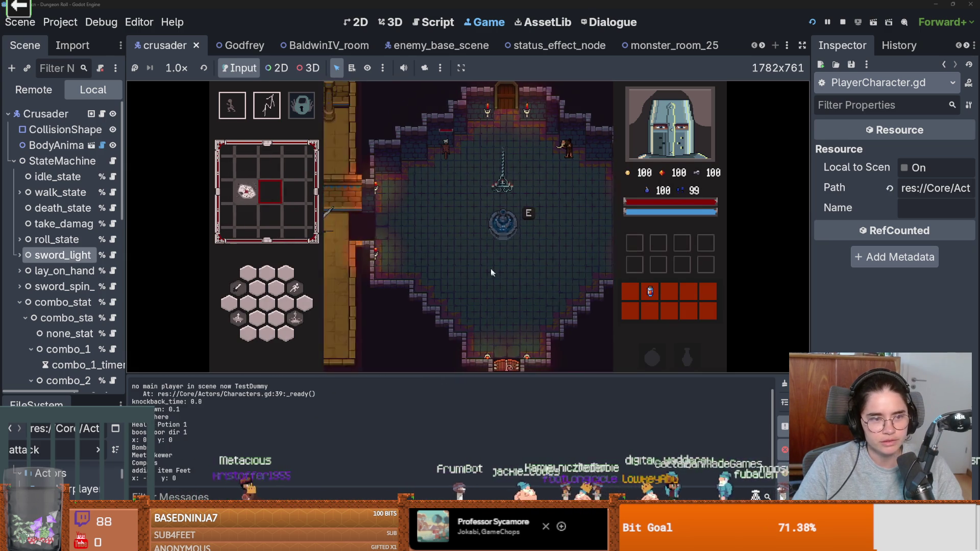
{"action": "left_click", "coordinate": [487, 183]}
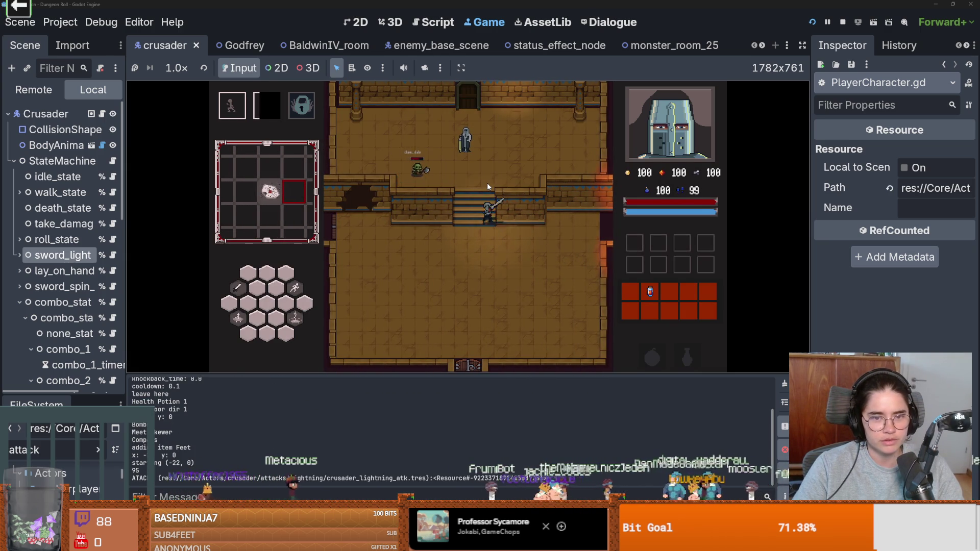
{"action": "left_click", "coordinate": [428, 169]}
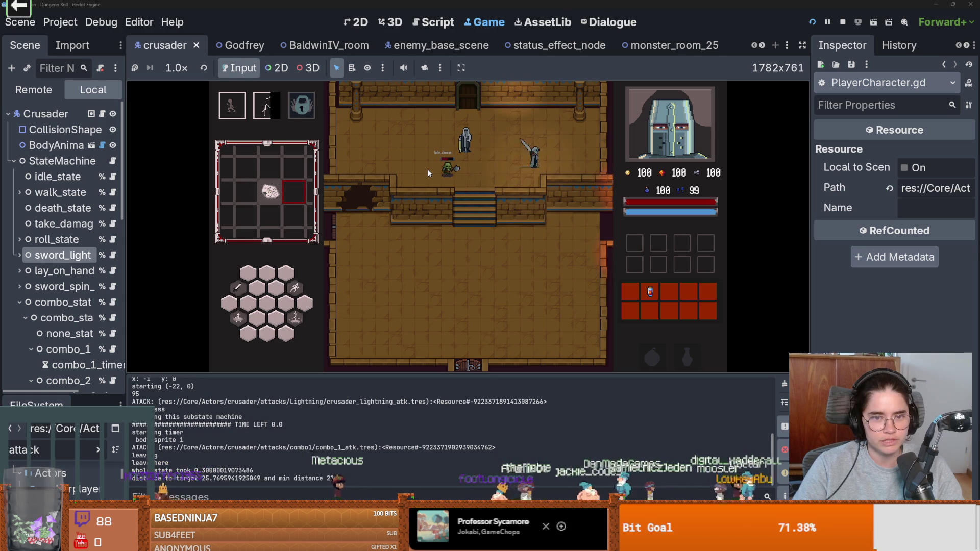
{"action": "left_click", "coordinate": [428, 169]}
{"action": "left_click", "coordinate": [470, 182]}
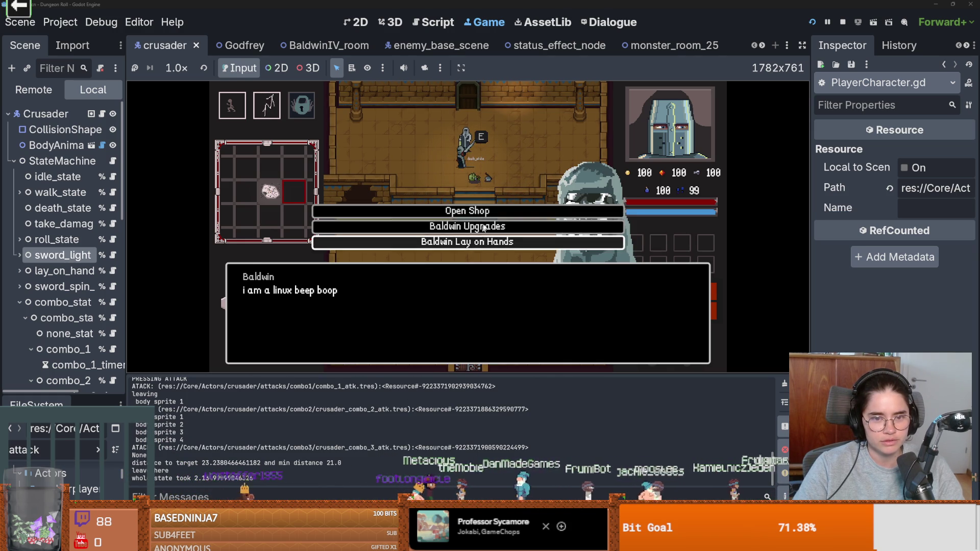
Take the NPC's middle upgrade card, then pick and enter the next room.
{"action": "left_click", "coordinate": [470, 240]}
{"action": "left_click", "coordinate": [469, 259]}
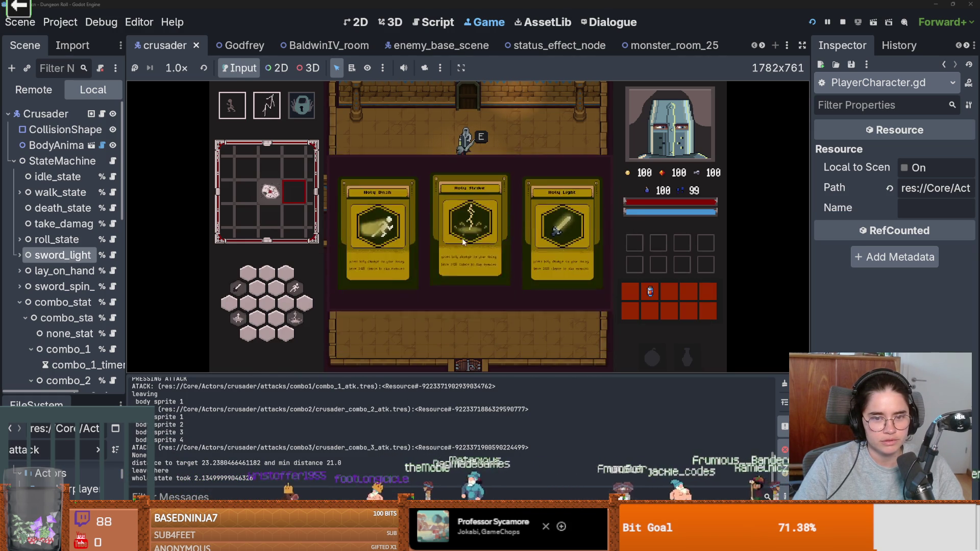
{"action": "left_click", "coordinate": [490, 221]}
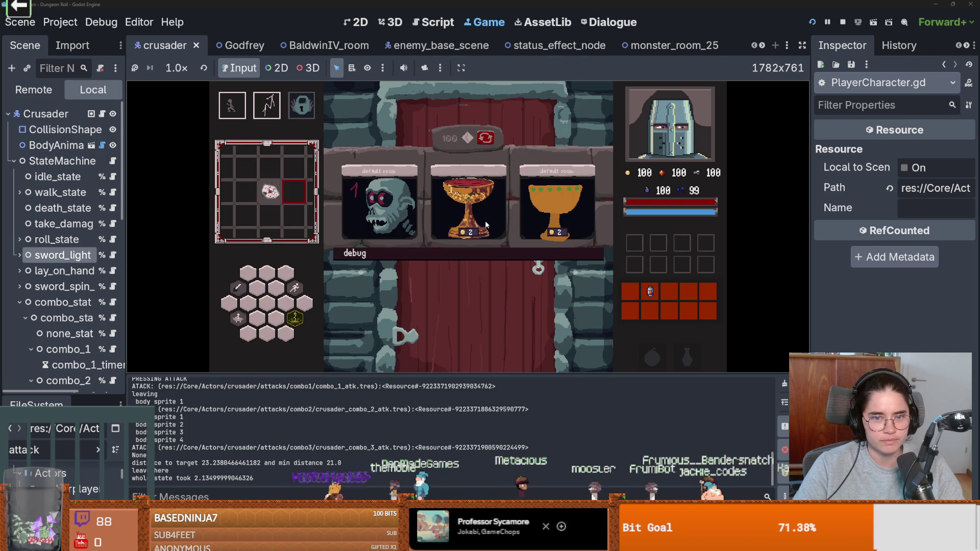
{"action": "left_click", "coordinate": [526, 221]}
{"action": "key", "text": "e"}
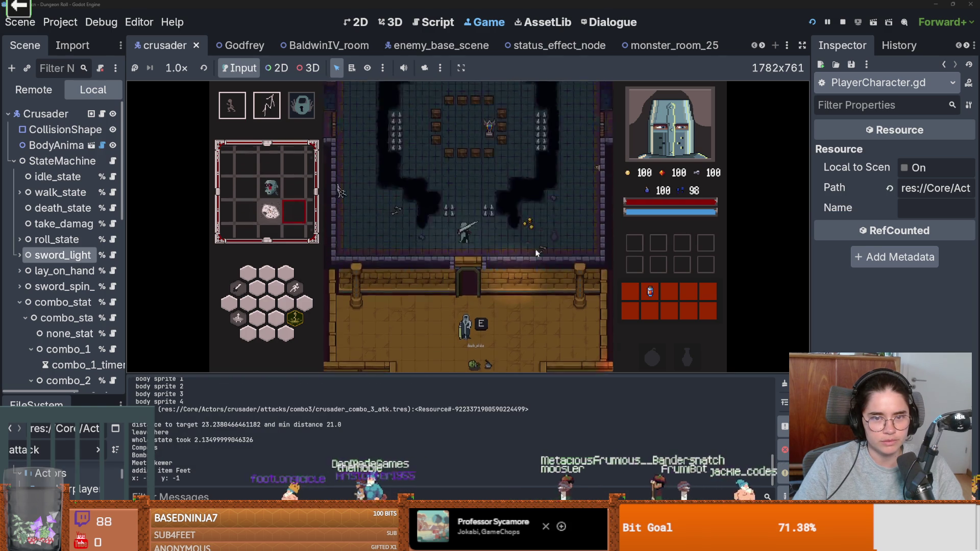
Attack the enemies with a lightning strike, then pause the game in the debugger.
{"action": "key", "text": "w"}
{"action": "key", "text": "a"}
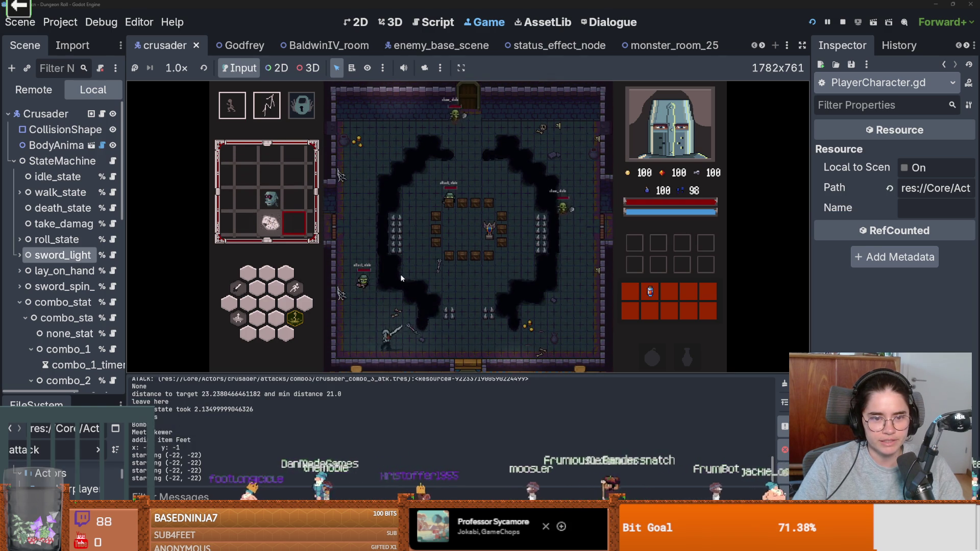
{"action": "left_click", "coordinate": [369, 251]}
{"action": "key", "text": "s"}
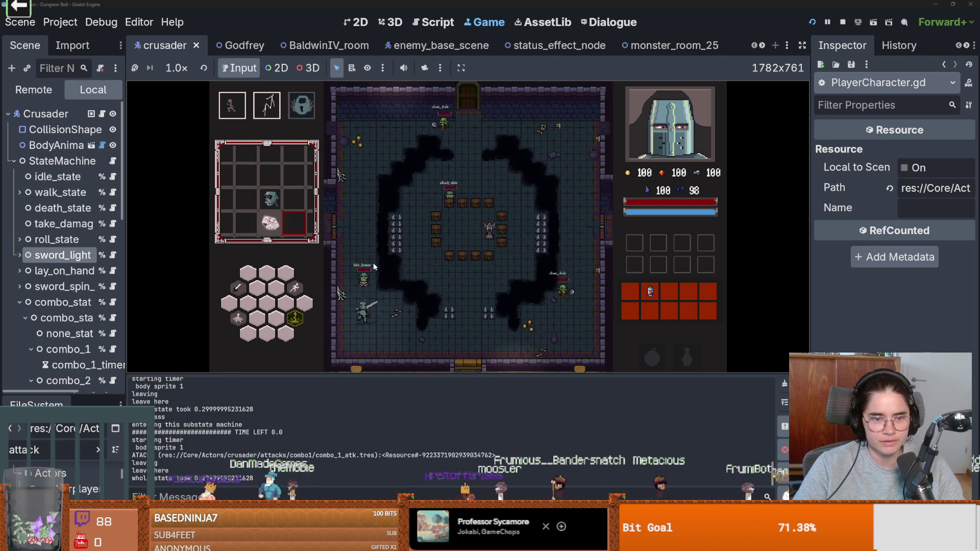
{"action": "right_click", "coordinate": [403, 277]}
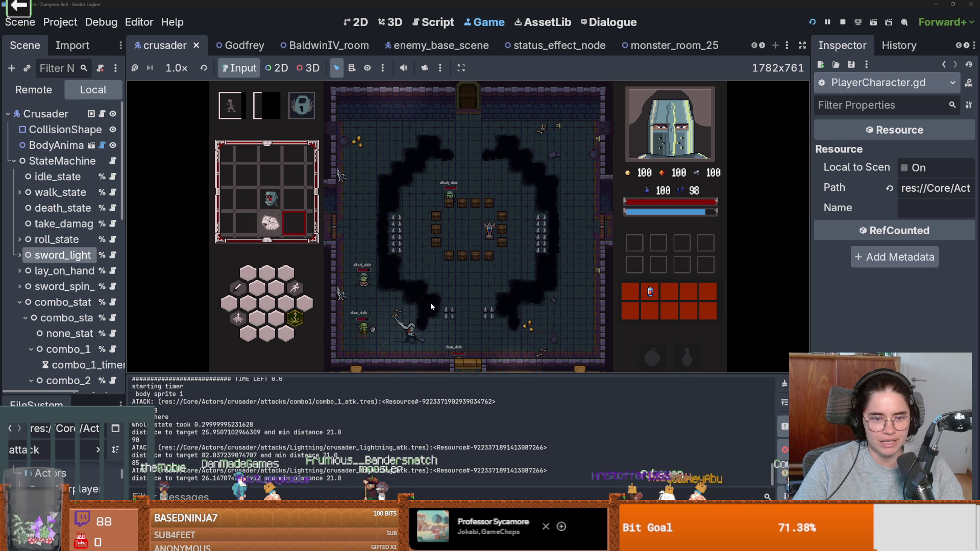
{"action": "key", "text": "Escape"}
{"action": "key", "text": "Escape"}
{"action": "left_click", "coordinate": [827, 22]}
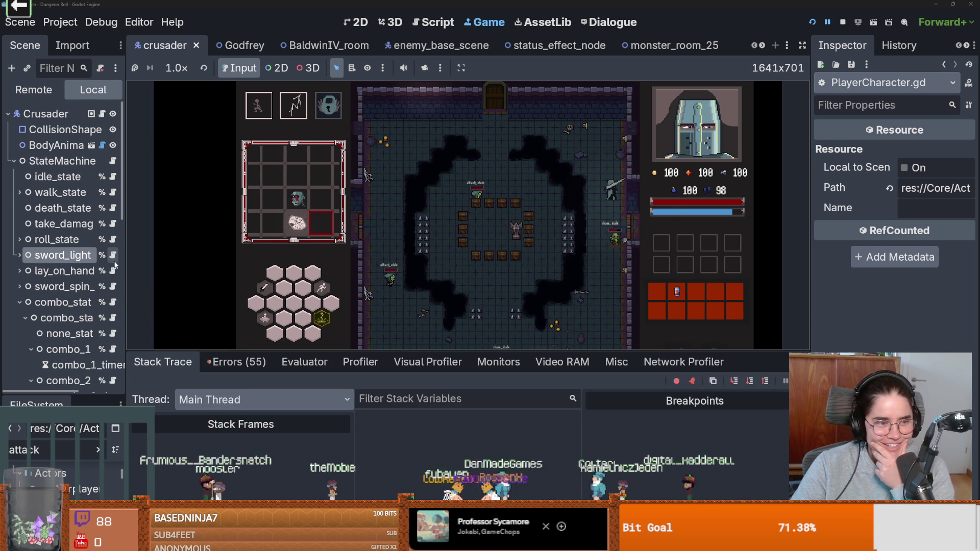
Open the Hitbox node's enemy_hitbox.gd and scroll to its status_effect code.
{"action": "left_click_drag", "start_coordinate": [127, 268], "coordinate": [173, 271]}
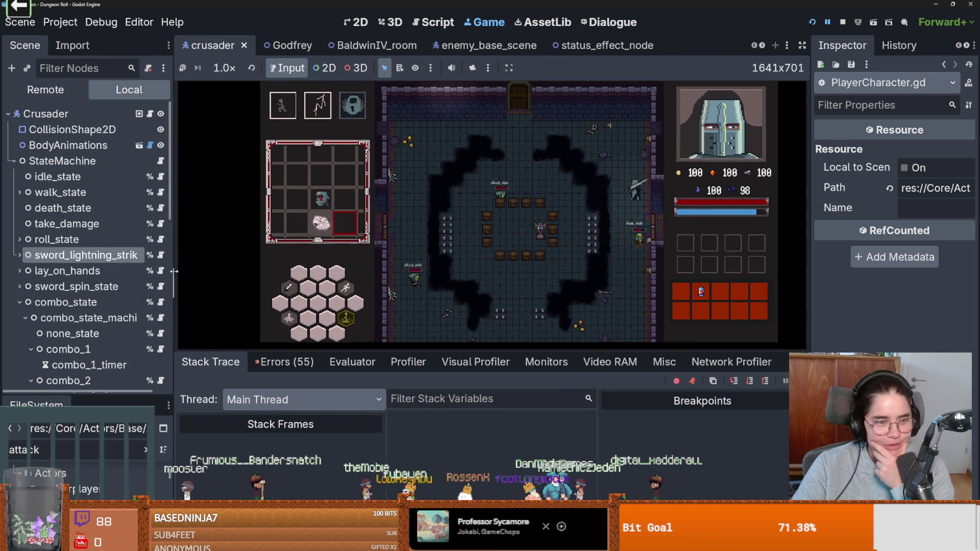
{"action": "scroll", "coordinate": [109, 305], "scroll_direction": "down", "scroll_amount": 5}
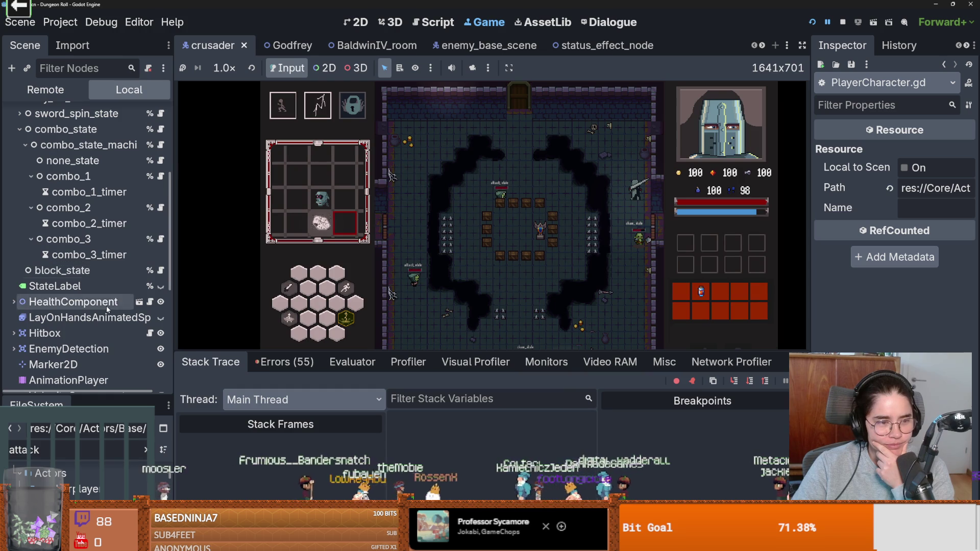
{"action": "left_click", "coordinate": [149, 333]}
{"action": "scroll", "coordinate": [499, 285], "scroll_direction": "down", "scroll_amount": 10}
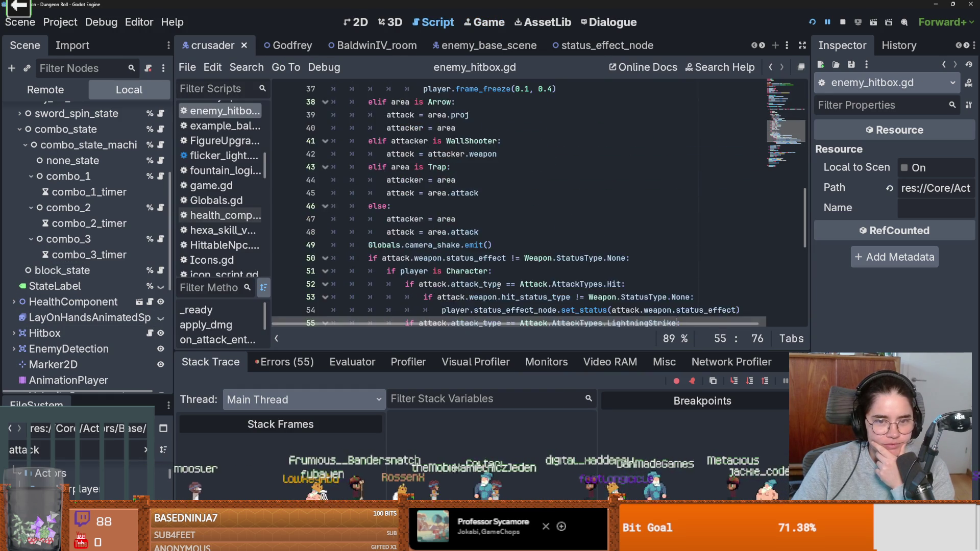
{"action": "left_click", "coordinate": [549, 214]}
{"action": "scroll", "coordinate": [549, 214], "scroll_direction": "up", "scroll_amount": 1}
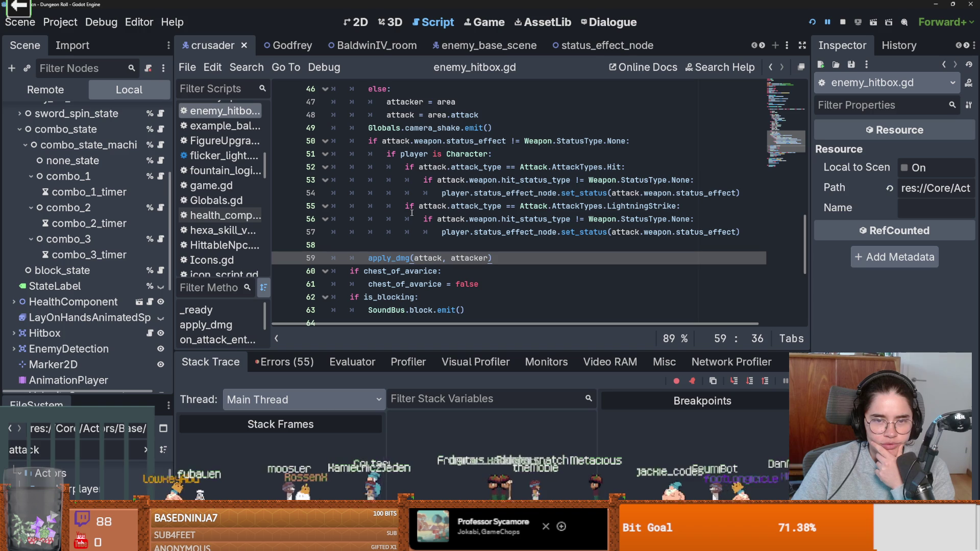
{"action": "scroll", "coordinate": [437, 196], "scroll_direction": "up", "scroll_amount": 1}
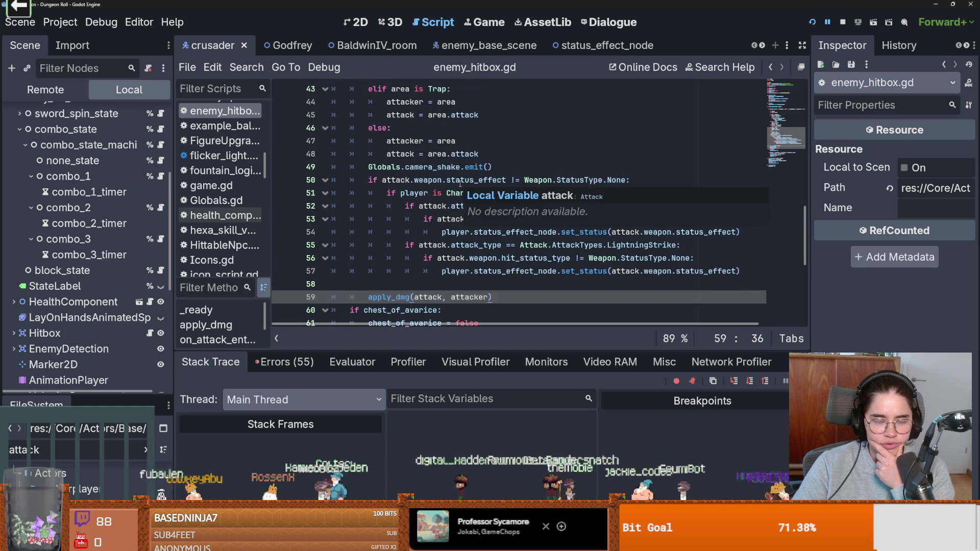
Delete line 50's status_effect check and outdent lines 51–57 one level.
{"action": "double_click", "coordinate": [460, 181]}
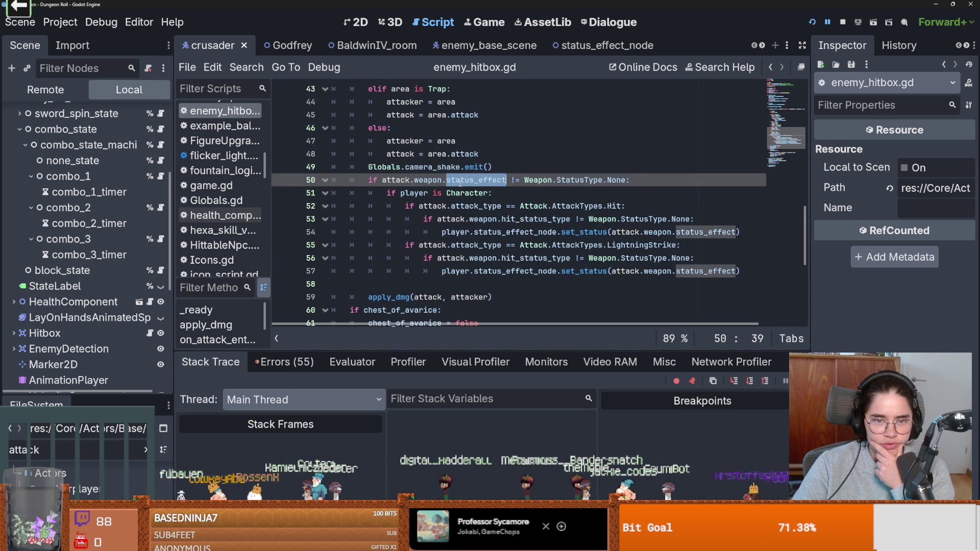
{"action": "left_click", "coordinate": [428, 193]}
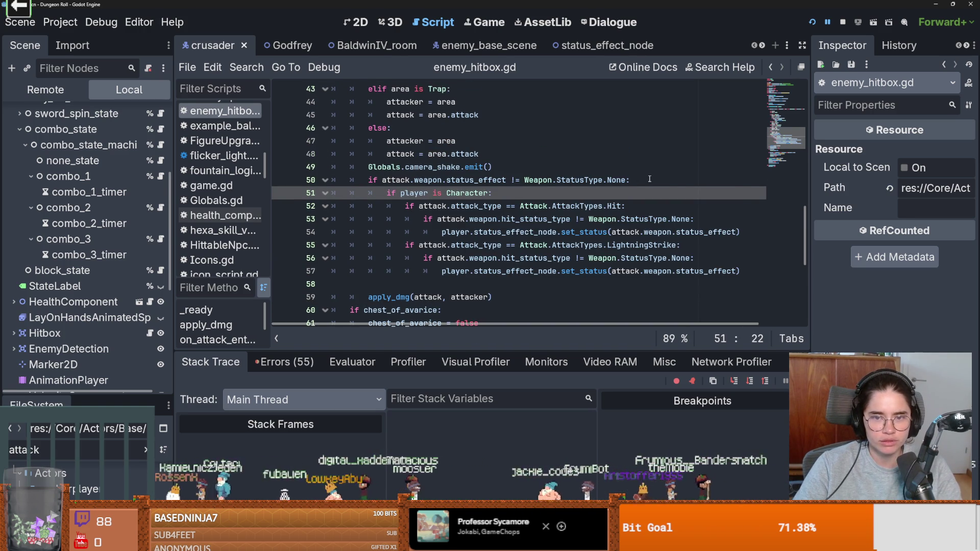
{"action": "mouse_move", "coordinate": [646, 180]}
{"action": "left_mouse_down"}
{"action": "mouse_move", "coordinate": [336, 182]}
{"action": "mouse_move", "coordinate": [489, 271]}
{"action": "left_mouse_up"}
{"action": "key", "text": "BackSpace"}
{"action": "key", "text": "shift+Tab"}
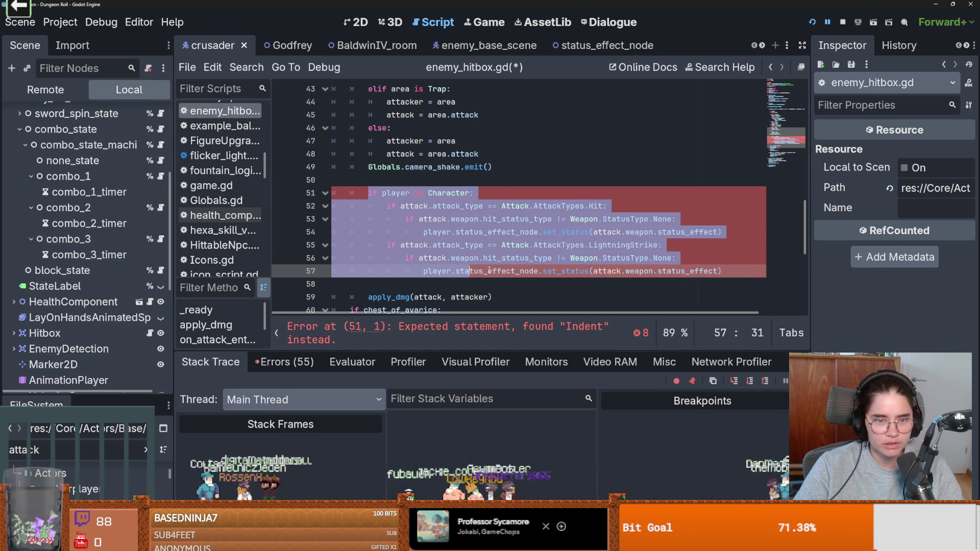
{"action": "left_click", "coordinate": [536, 193]}
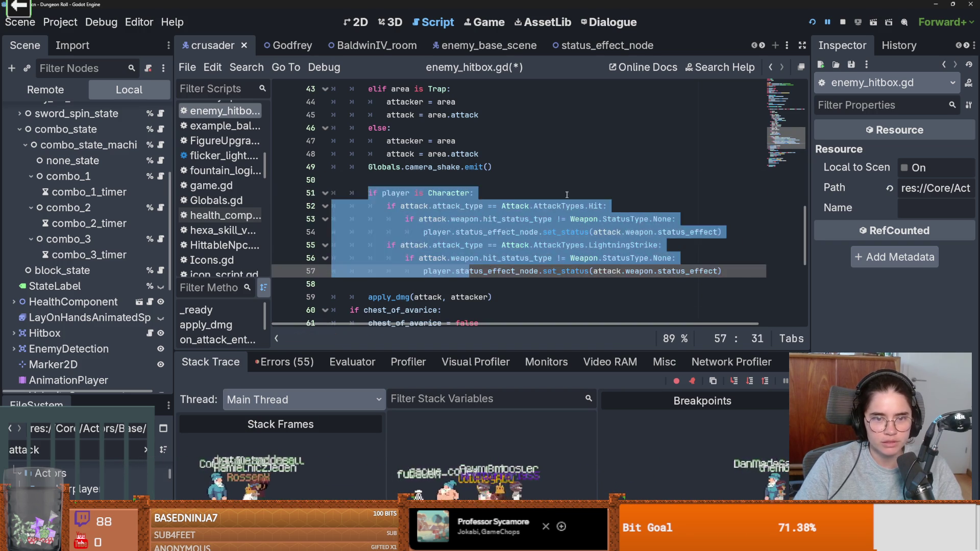
Restart the game with the edited script and beat the goblin with lightning and a sword combo.
{"action": "left_click", "coordinate": [489, 23]}
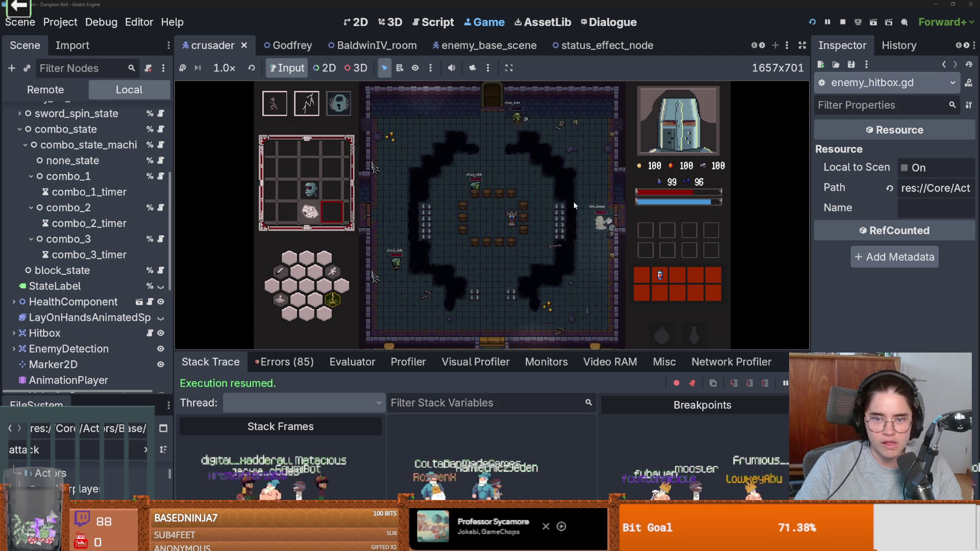
{"action": "left_click", "coordinate": [597, 243]}
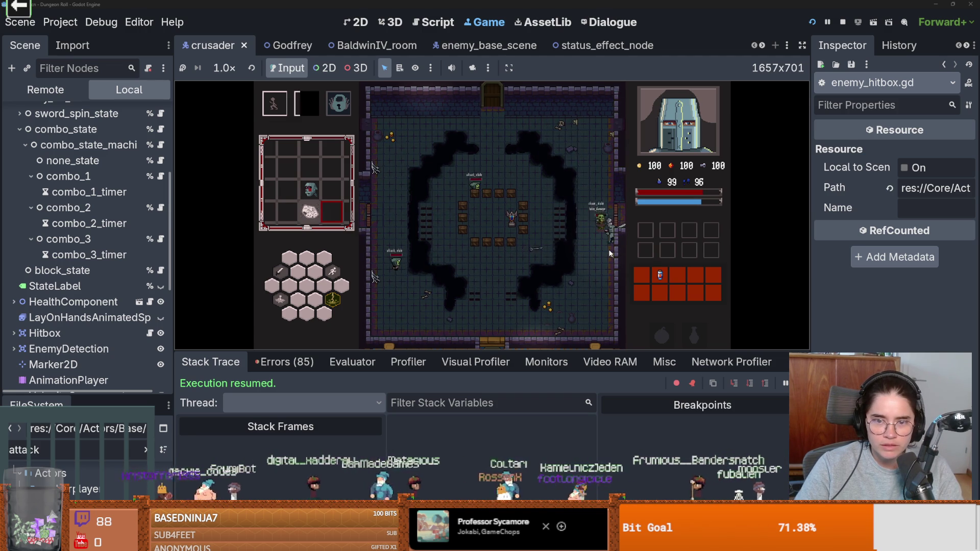
{"action": "left_click", "coordinate": [812, 22]}
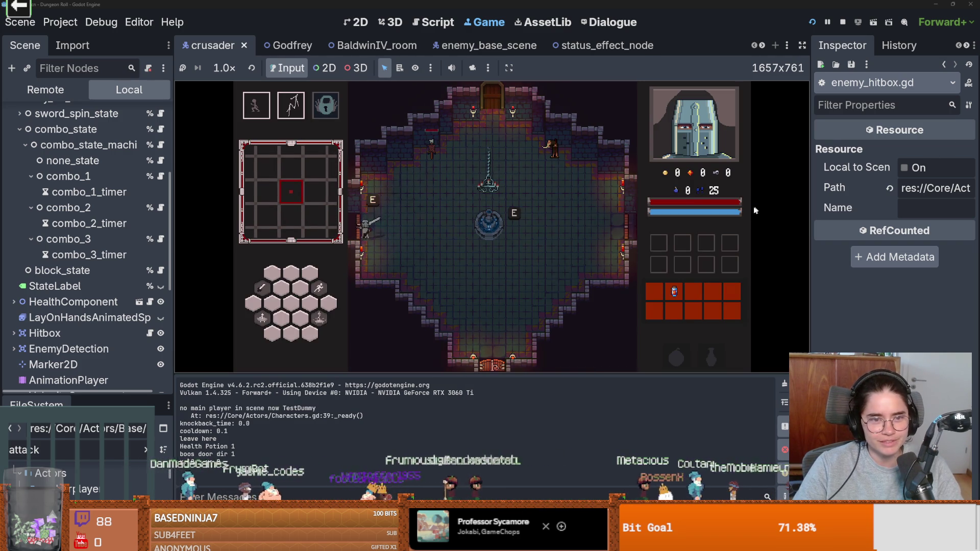
{"action": "key", "text": "e"}
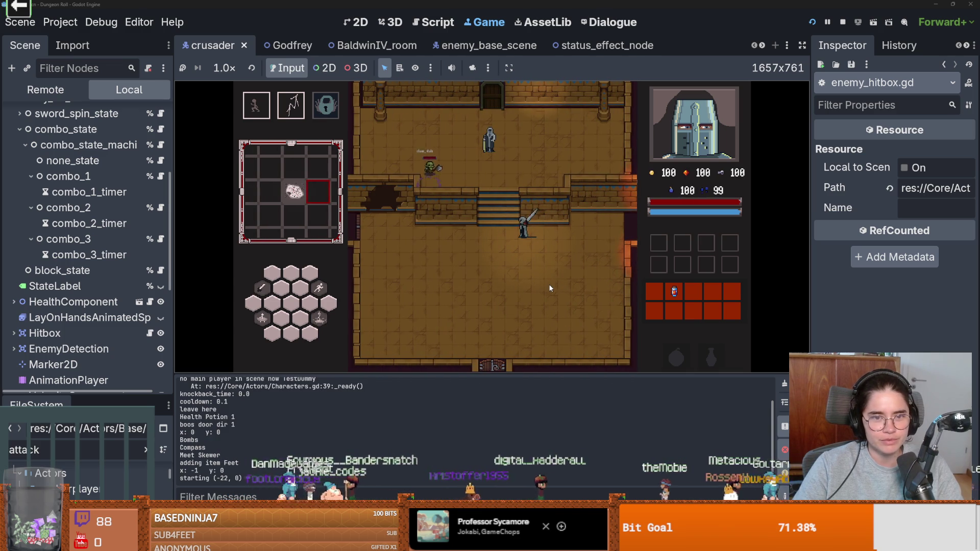
{"action": "left_click", "coordinate": [495, 160]}
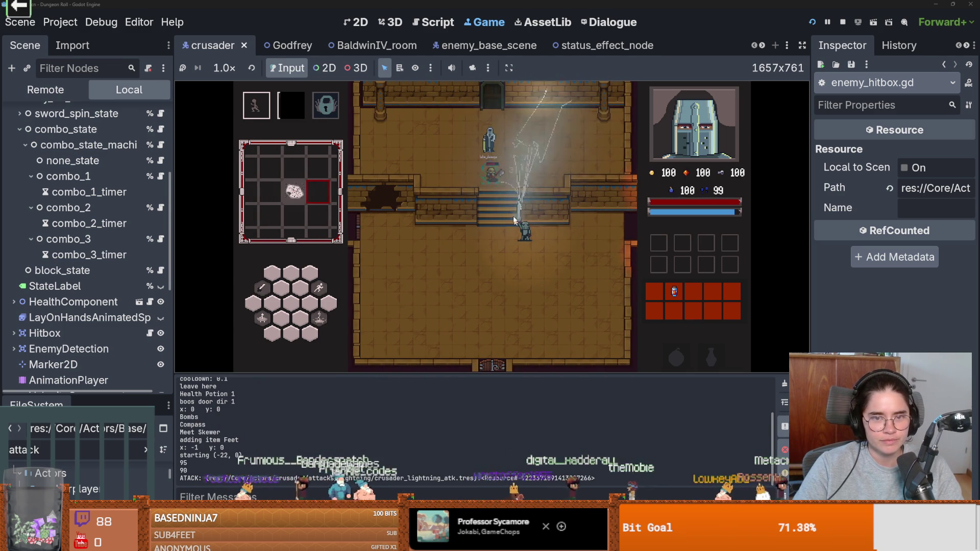
{"action": "left_click", "coordinate": [503, 179]}
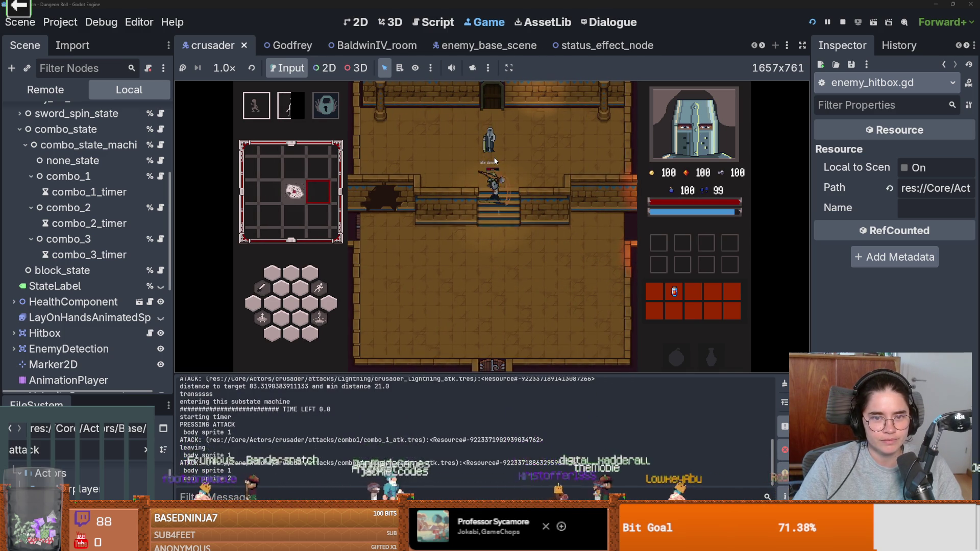
{"action": "left_click", "coordinate": [511, 194]}
{"action": "left_click", "coordinate": [518, 207]}
Take the NPC's Holy Strike upgrade and choose the next room.
{"action": "key", "text": "w"}
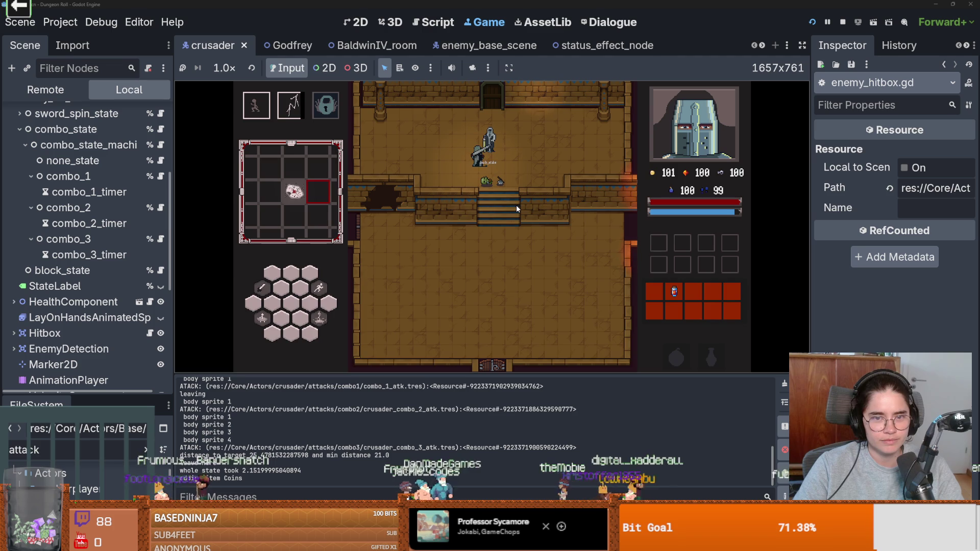
{"action": "key", "text": "e"}
{"action": "left_click", "coordinate": [507, 242]}
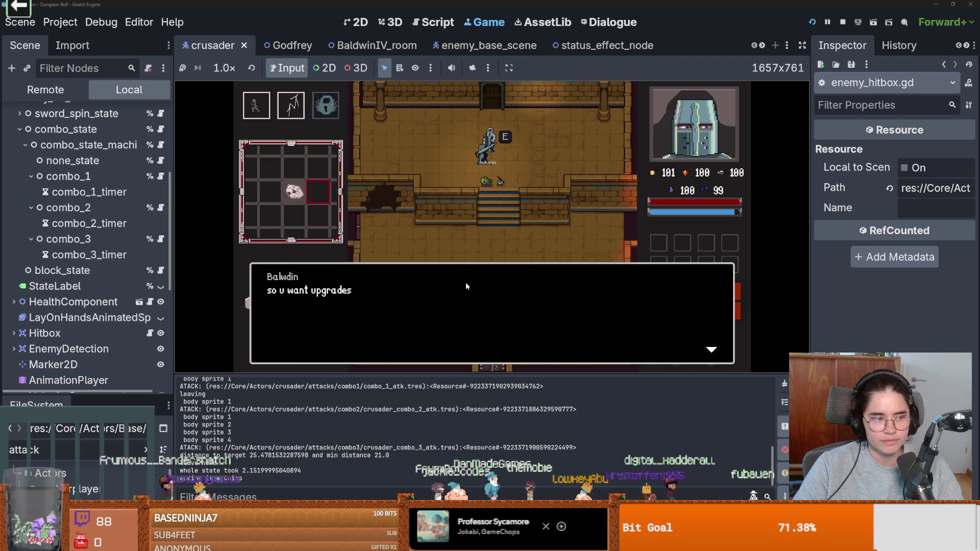
{"action": "left_click", "coordinate": [412, 262]}
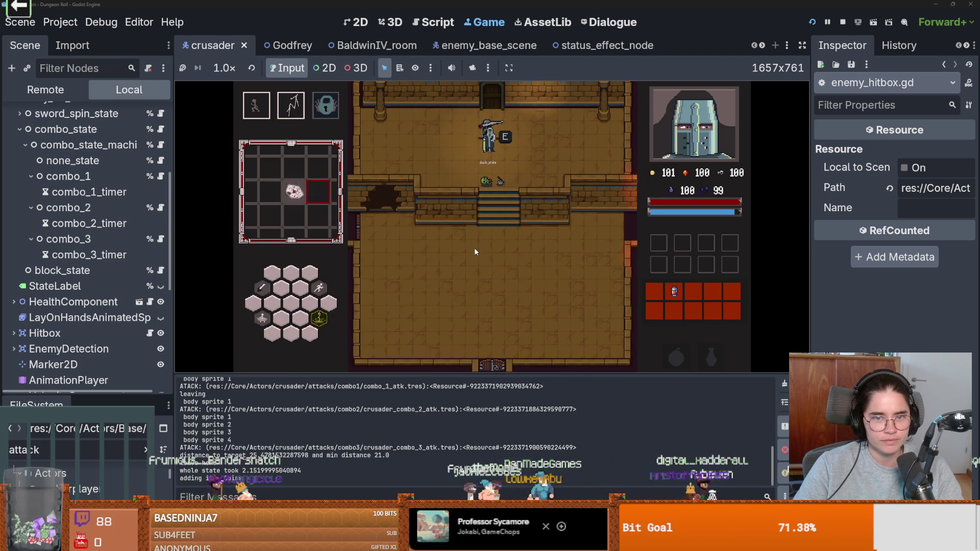
{"action": "left_click", "coordinate": [482, 223]}
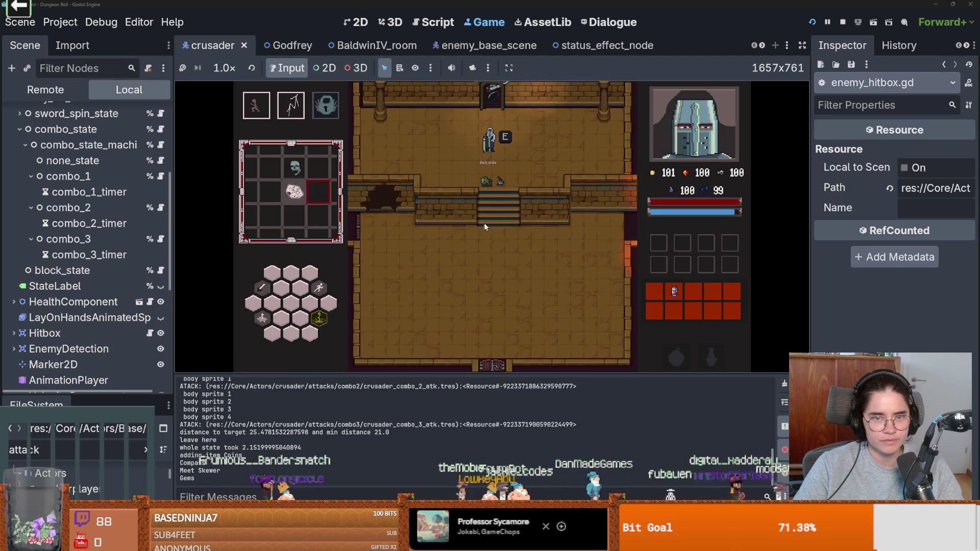
Hit the enemies in the new room, pause the game and review enemy_hitbox.gd's Character block.
{"action": "left_click", "coordinate": [520, 231]}
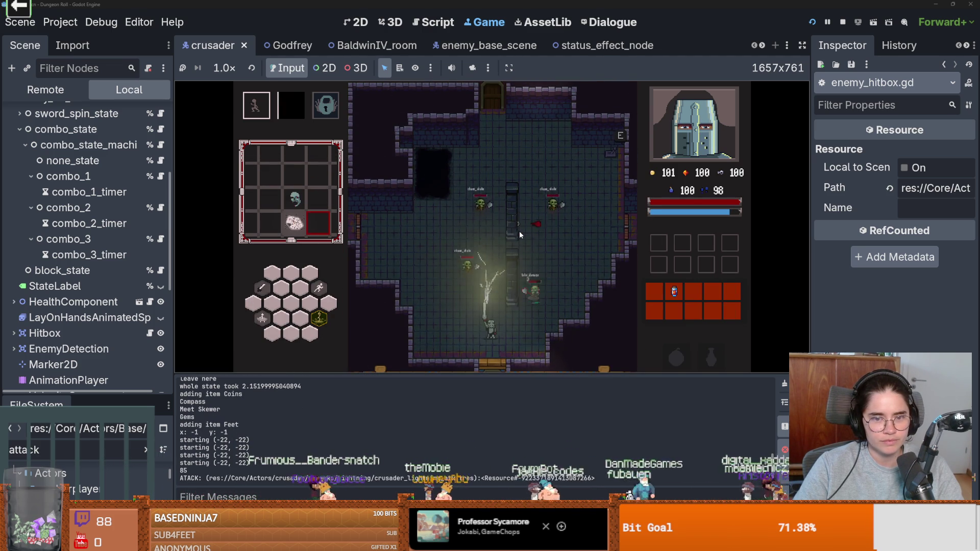
{"action": "left_click", "coordinate": [529, 313]}
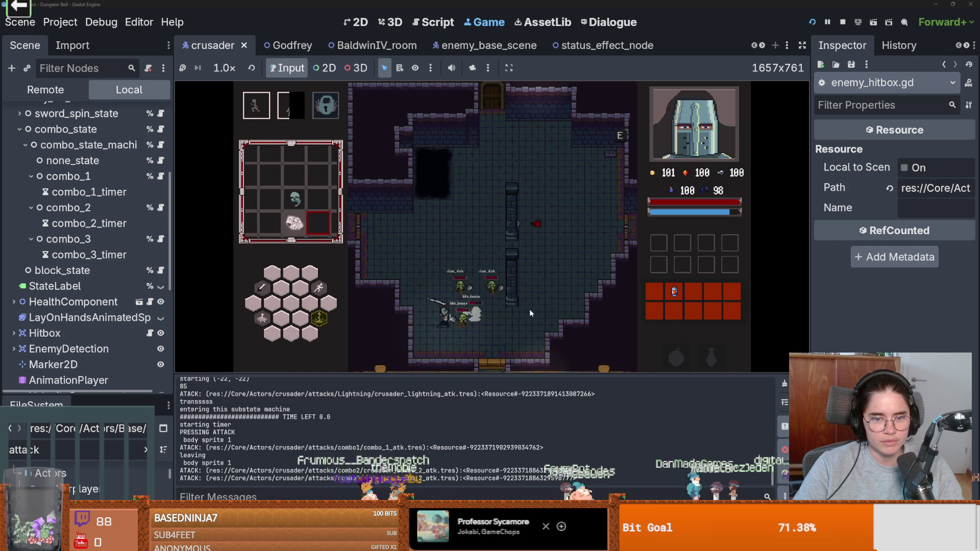
{"action": "left_click", "coordinate": [529, 308]}
{"action": "left_click", "coordinate": [828, 22]}
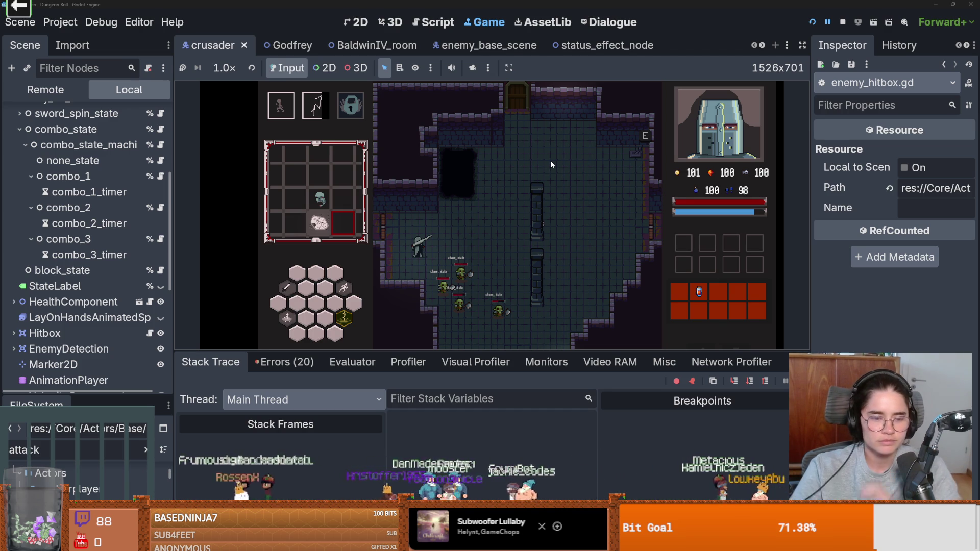
{"action": "scroll", "coordinate": [108, 280], "scroll_direction": "up", "scroll_amount": 5}
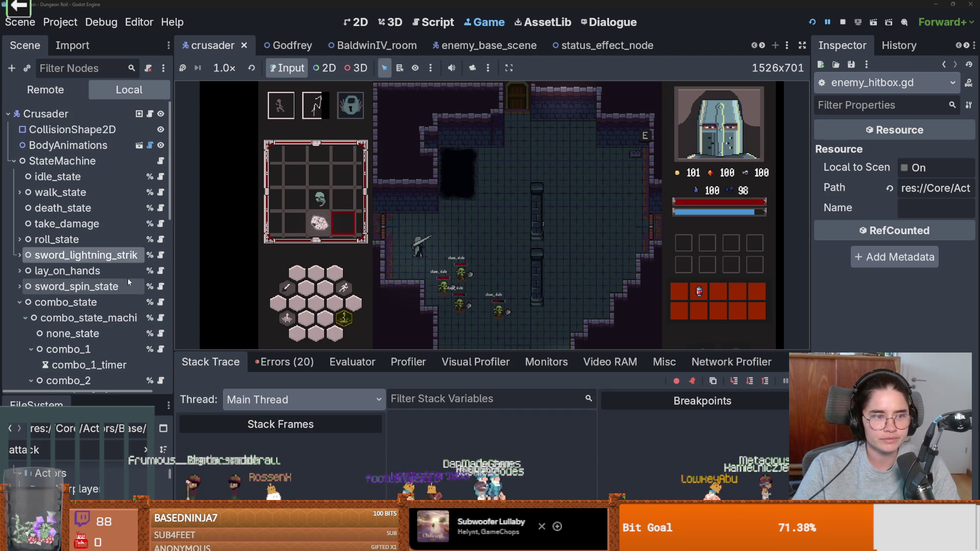
{"action": "scroll", "coordinate": [128, 281], "scroll_direction": "down", "scroll_amount": 1}
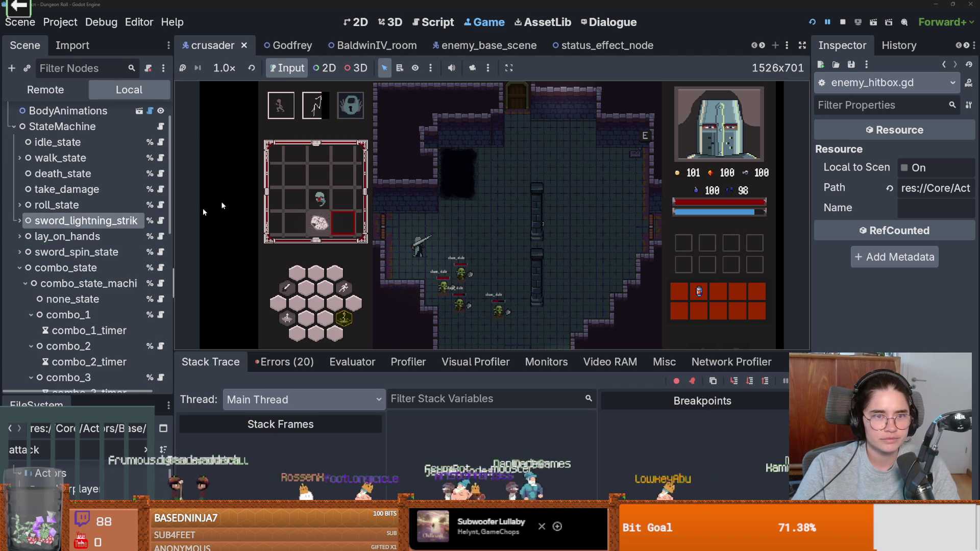
{"action": "scroll", "coordinate": [90, 262], "scroll_direction": "down", "scroll_amount": 6}
{"action": "scroll", "coordinate": [89, 262], "scroll_direction": "down", "scroll_amount": 1}
Open enemy_hitbox.gd and inspect the set_status call and weapon references on line 54.
{"action": "left_click", "coordinate": [149, 229]}
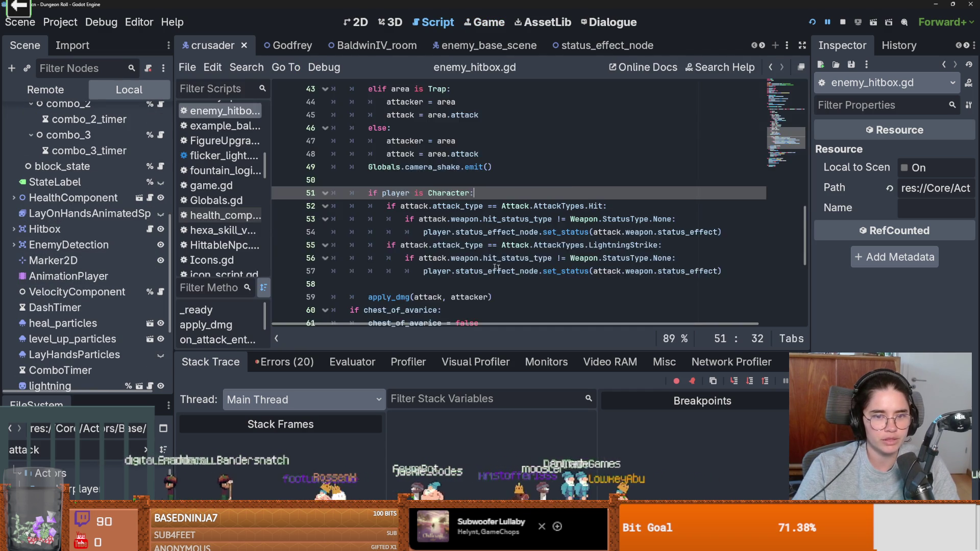
{"action": "left_click", "coordinate": [580, 193]}
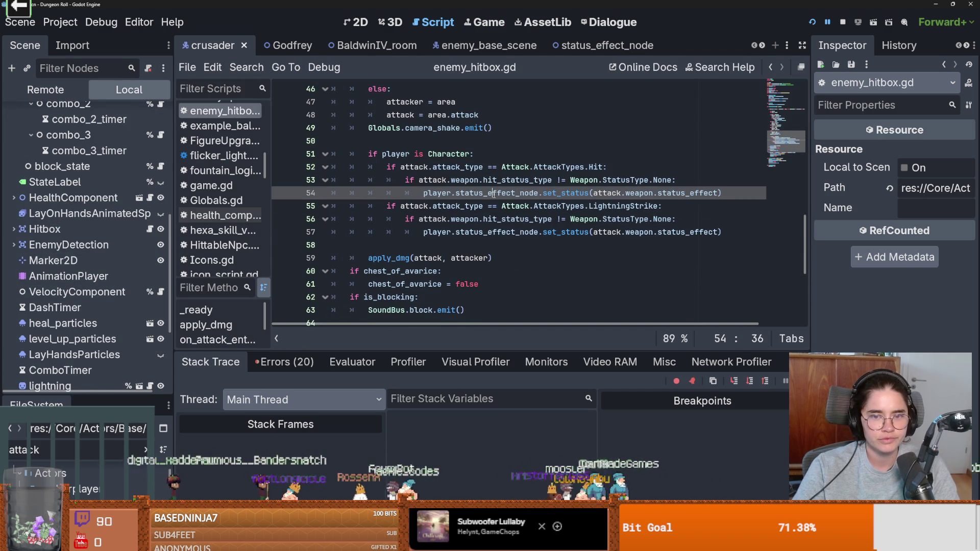
{"action": "double_click", "coordinate": [579, 193]}
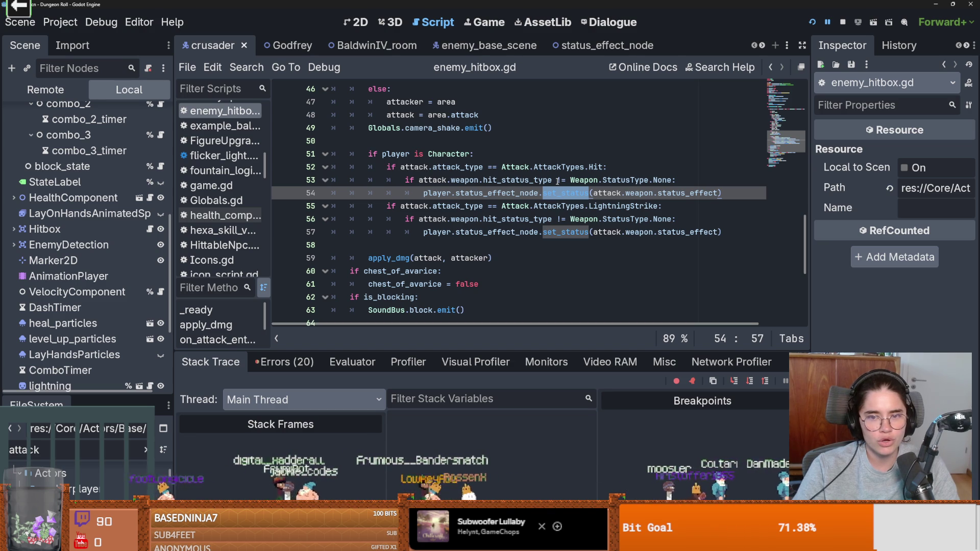
{"action": "mouse_move", "coordinate": [561, 180]}
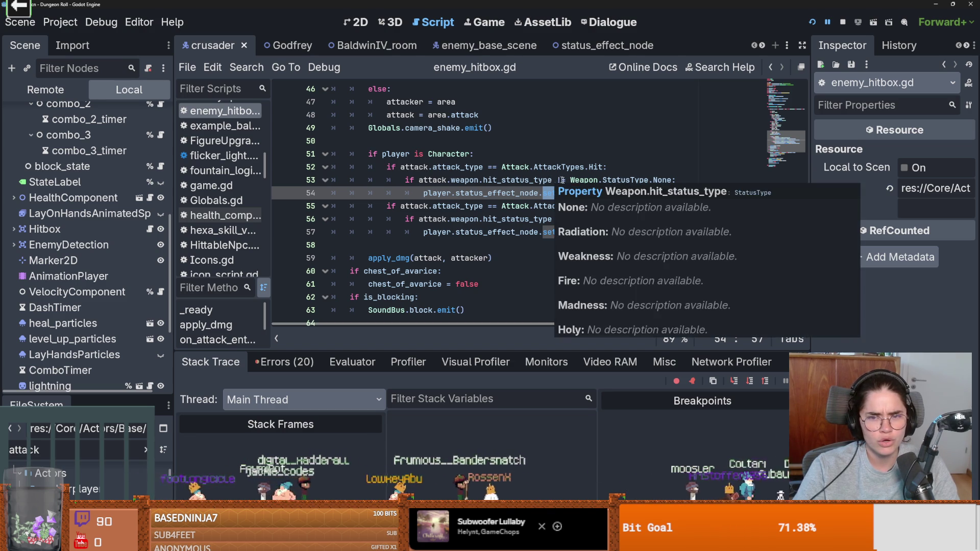
{"action": "left_click", "coordinate": [633, 180]}
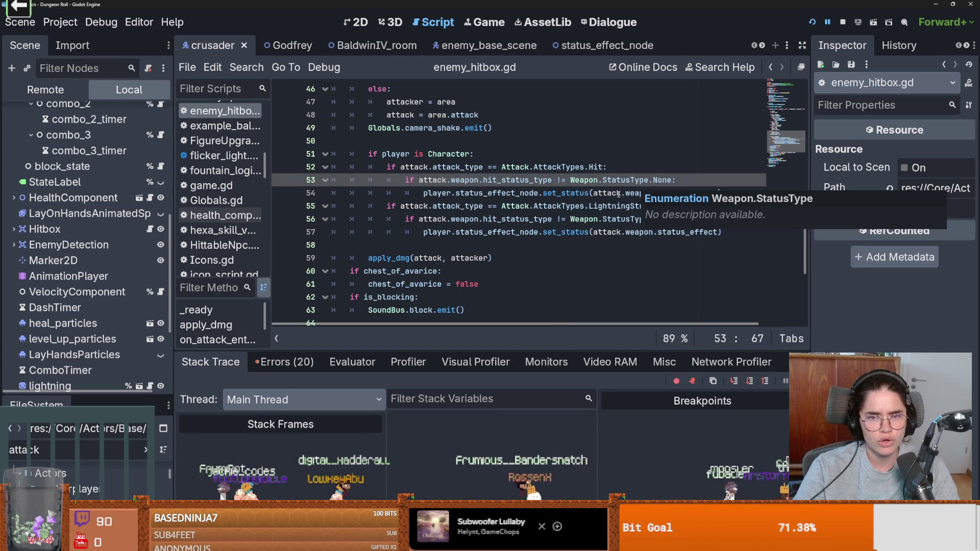
{"action": "double_click", "coordinate": [639, 193]}
Indent lines 51–57 under a pasted status_effect check, then undo it and save enemy_hitbox.gd.
{"action": "left_click_drag", "start_coordinate": [368, 154], "coordinate": [469, 231]}
{"action": "key", "text": "Tab"}
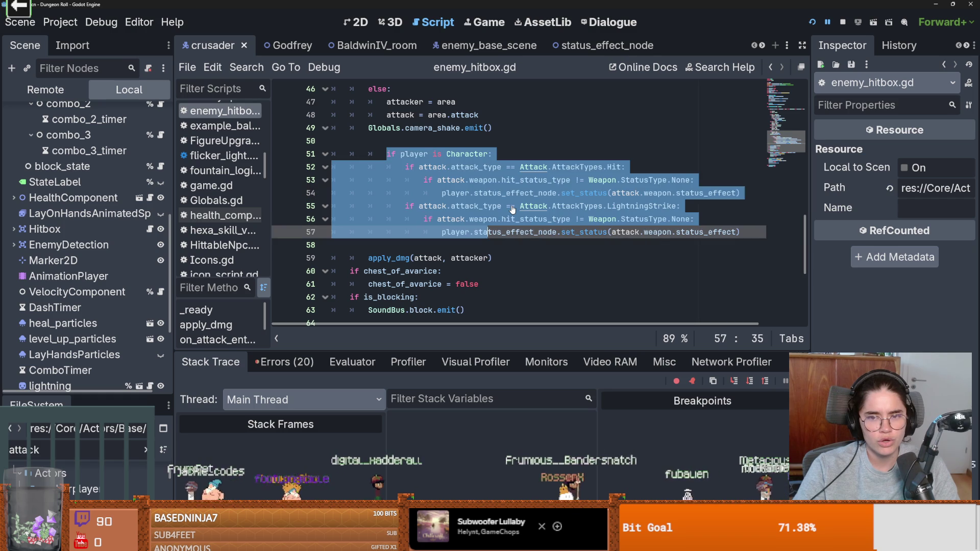
{"action": "type", "text": "if attack.weapon.status_effect != Weapon.StatusType.None:"}
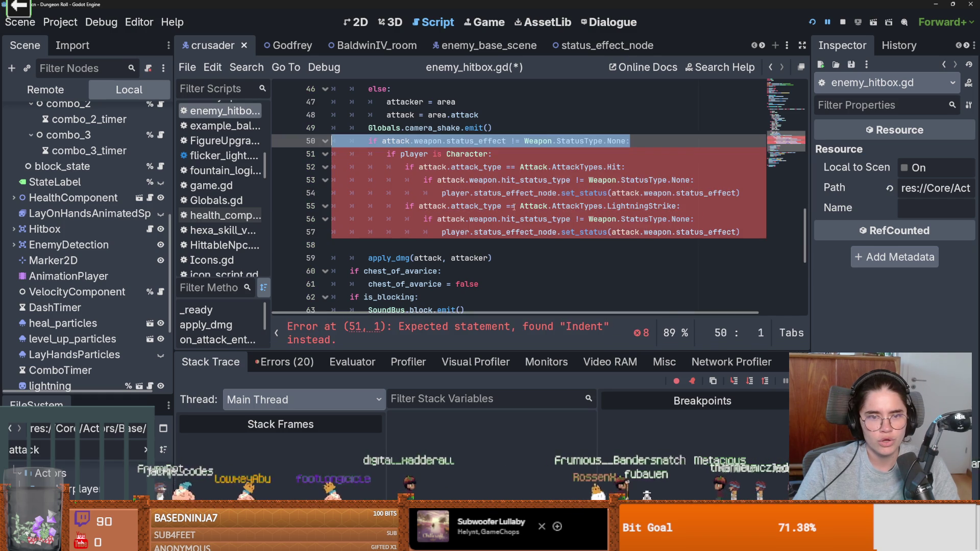
{"action": "left_click", "coordinate": [520, 206]}
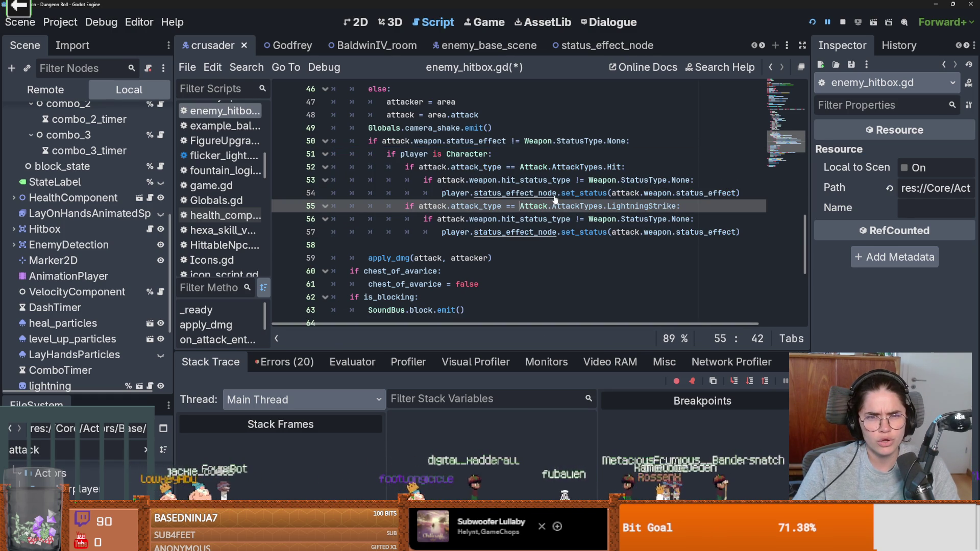
{"action": "key", "text": "ctrl+z"}
{"action": "key", "text": "ctrl+z"}
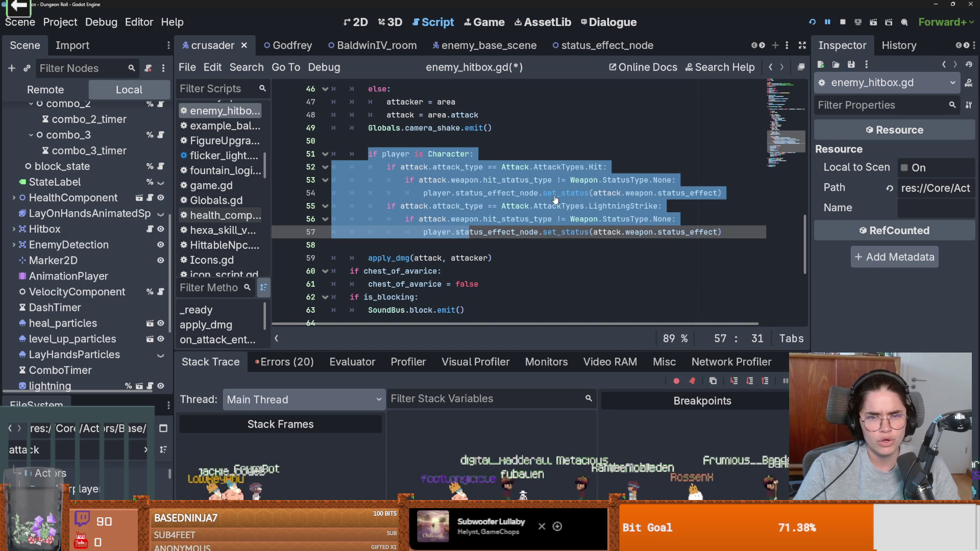
{"action": "key", "text": "ctrl+s"}
{"action": "scroll", "coordinate": [137, 134], "scroll_direction": "up", "scroll_amount": 8}
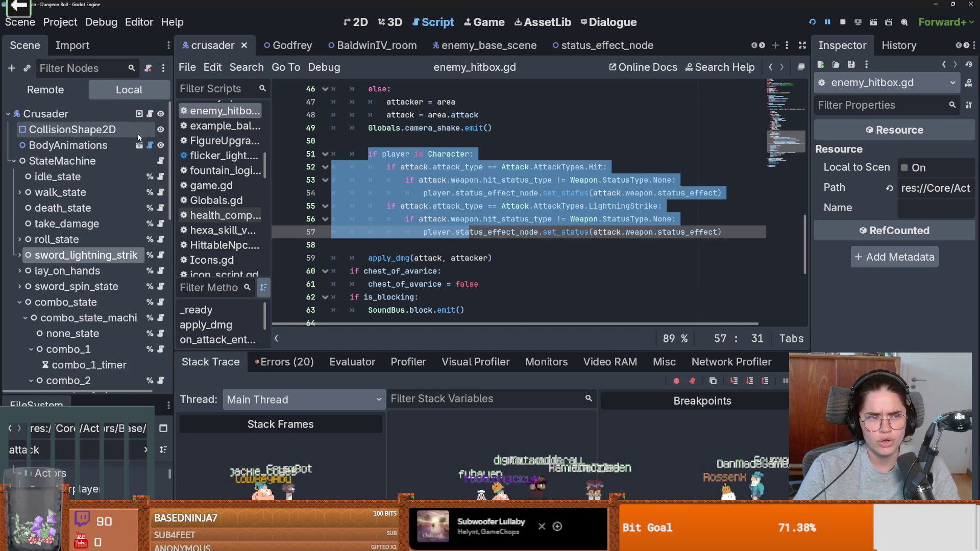
Copy weapon.lightning_status_stype from line 98 of the PlayerCharacter script.
{"action": "left_click", "coordinate": [150, 114]}
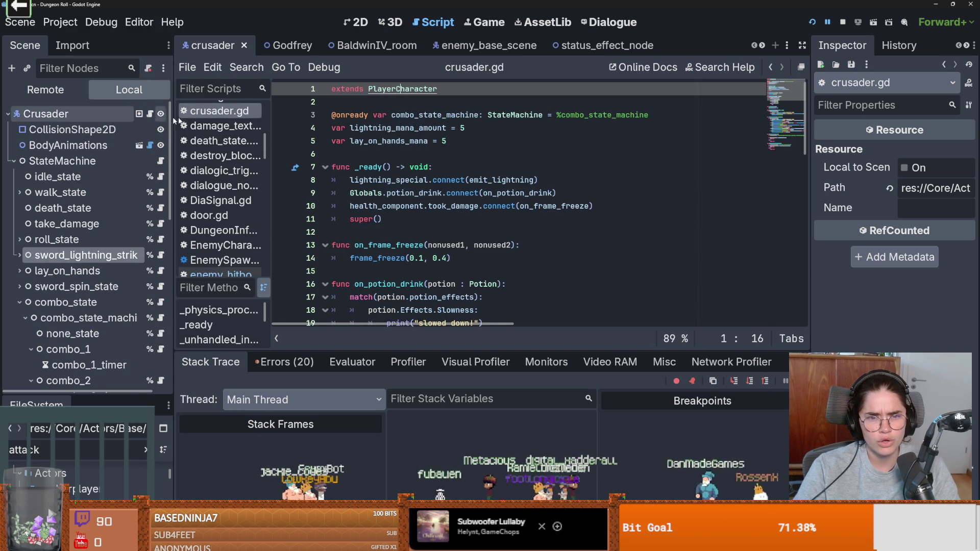
{"action": "left_click", "coordinate": [403, 89], "text": "ctrl"}
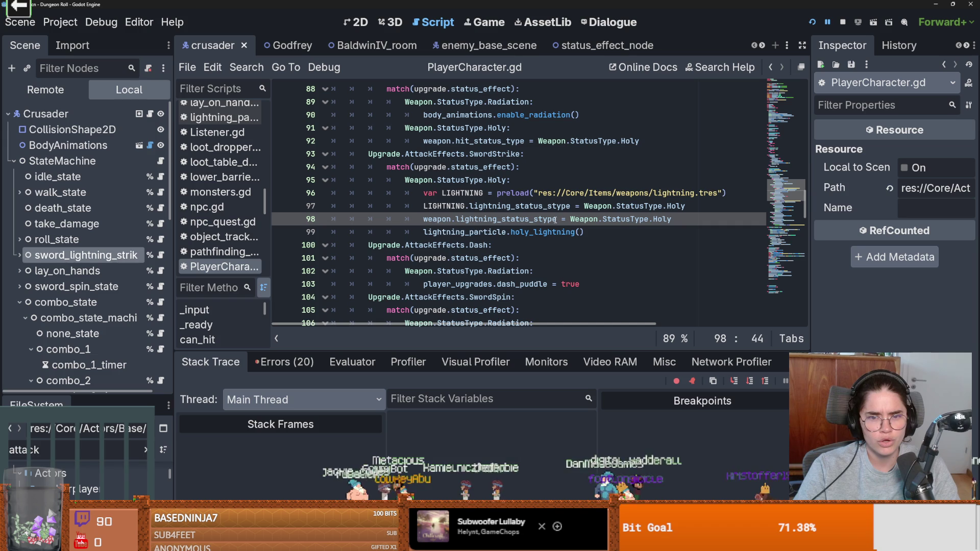
{"action": "left_click_drag", "start_coordinate": [555, 220], "coordinate": [418, 220]}
{"action": "key", "text": "ctrl+c"}
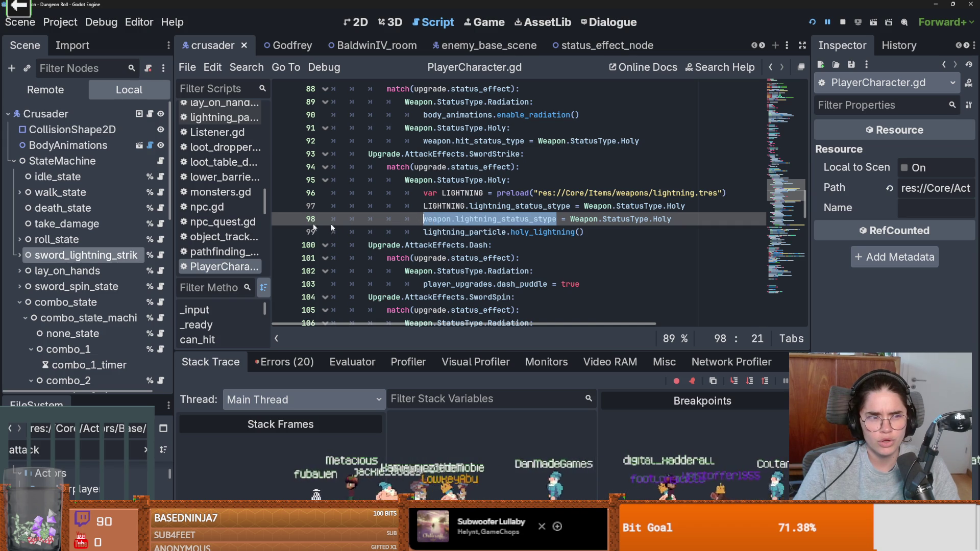
{"action": "scroll", "coordinate": [160, 263], "scroll_direction": "down", "scroll_amount": 5}
In enemy_hitbox.gd, make line 57's set_status pass attack.weapon.lightning_status_stype.
{"action": "left_click", "coordinate": [160, 263]}
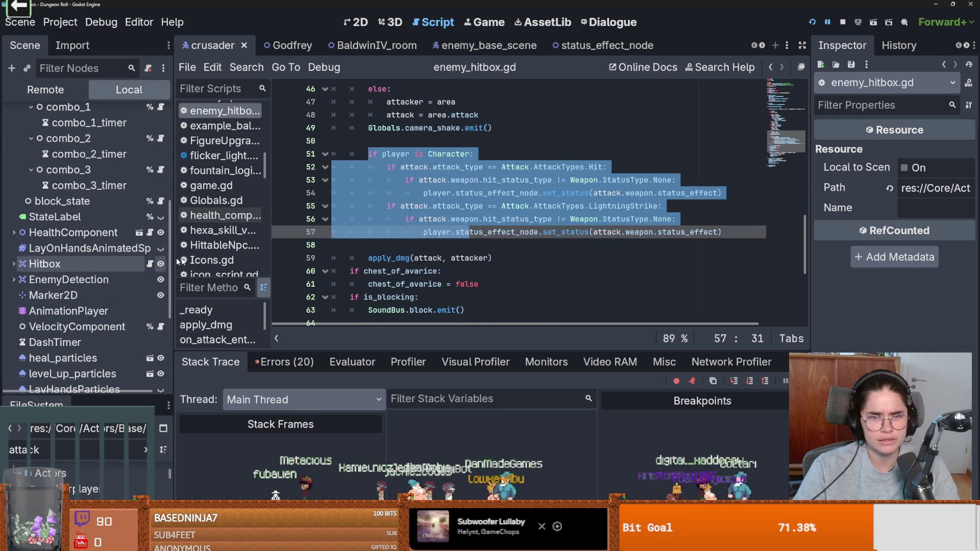
{"action": "left_click", "coordinate": [577, 206]}
{"action": "left_click", "coordinate": [716, 232]}
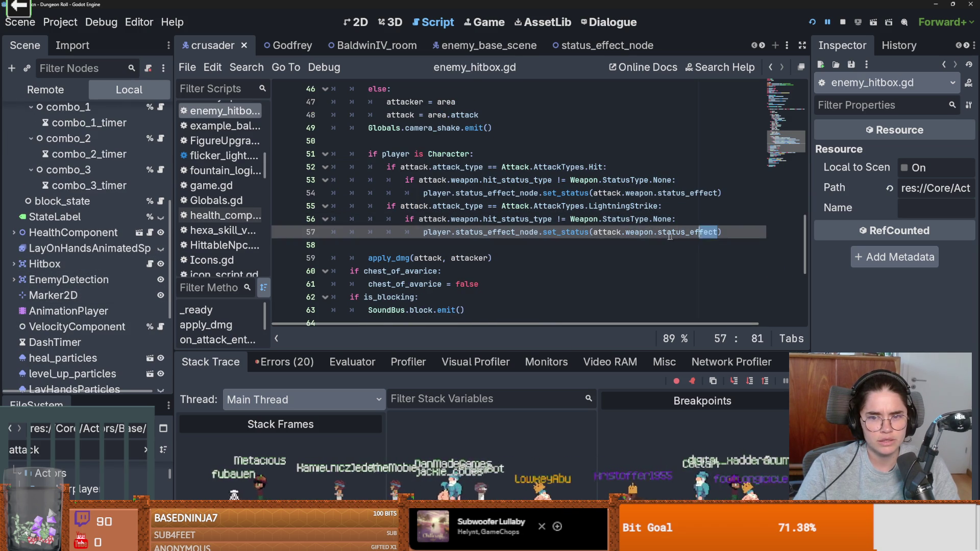
{"action": "key", "text": "ctrl+shift+Left"}
{"action": "key", "text": "ctrl+shift+Left"}
{"action": "key", "text": "ctrl+shift+Left"}
{"action": "key", "text": "ctrl+v"}
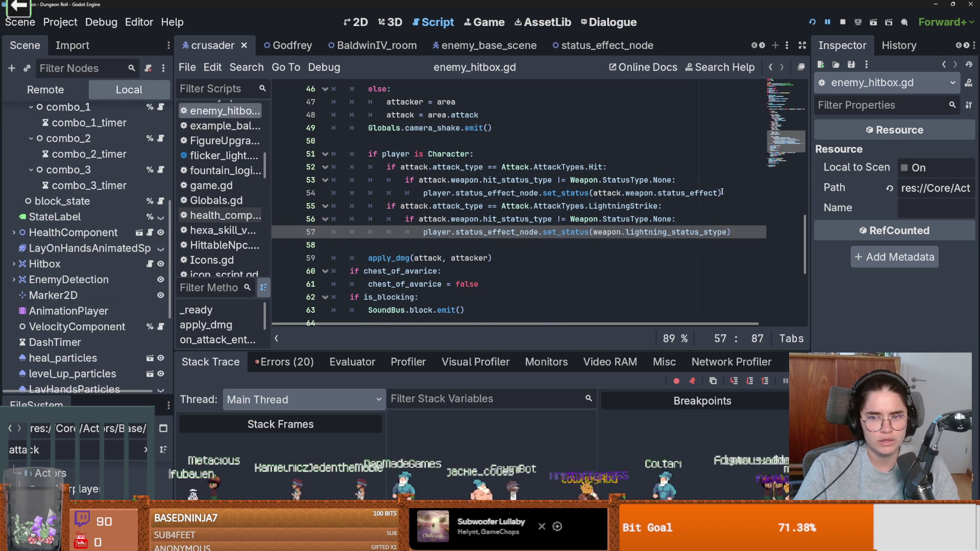
{"action": "double_click", "coordinate": [609, 232]}
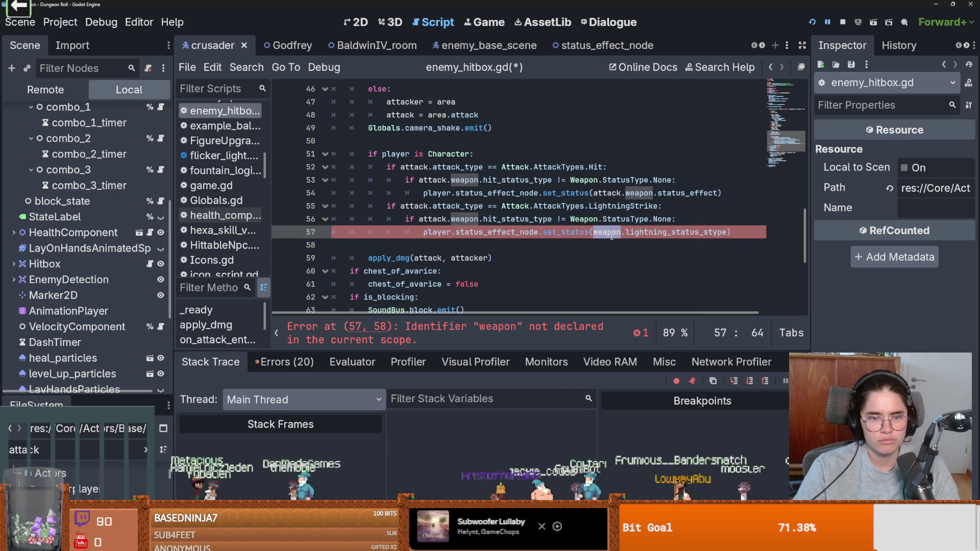
{"action": "scroll", "coordinate": [451, 201], "scroll_direction": "up", "scroll_amount": 4}
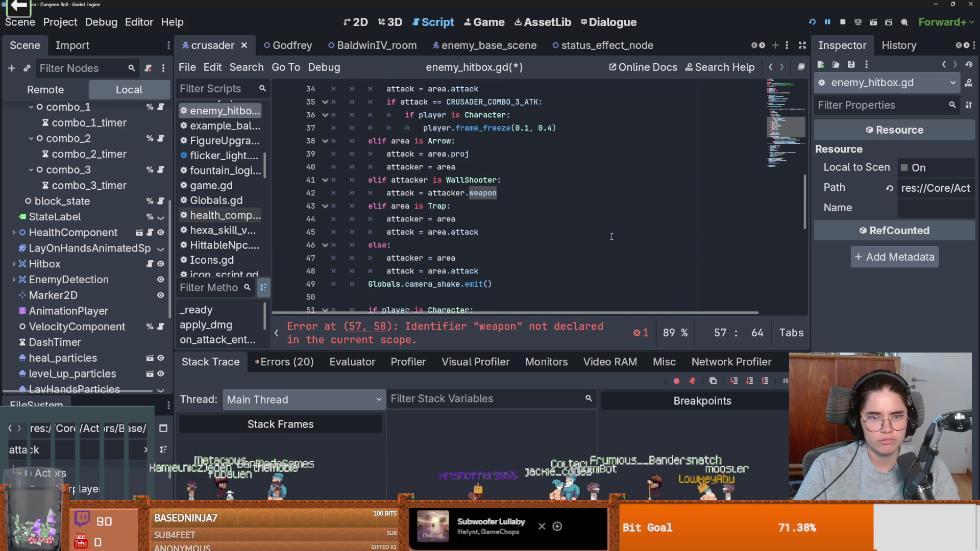
{"action": "scroll", "coordinate": [451, 201], "scroll_direction": "down", "scroll_amount": 4}
{"action": "left_click", "coordinate": [472, 193]}
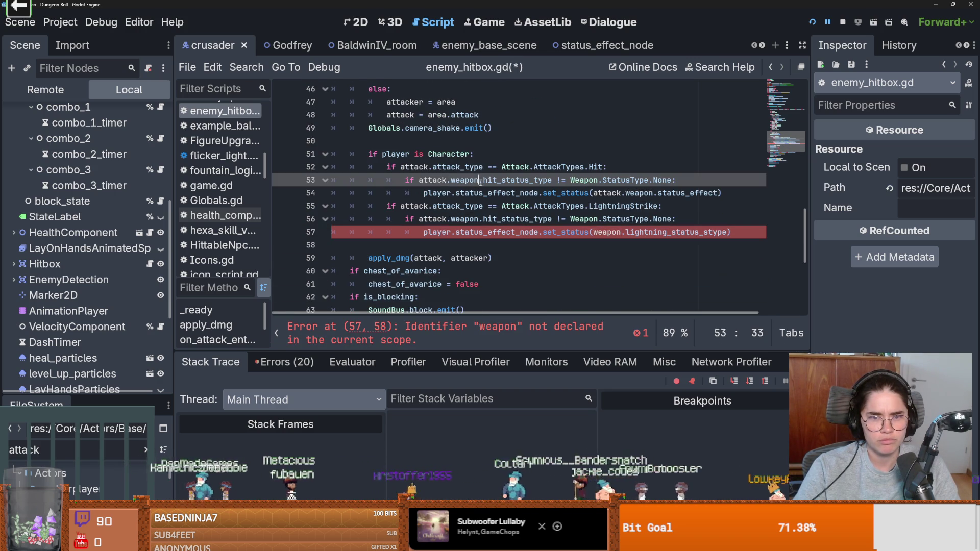
{"action": "left_click", "coordinate": [609, 232]}
{"action": "double_click", "coordinate": [609, 233]}
{"action": "type", "text": "attack.weapon"}
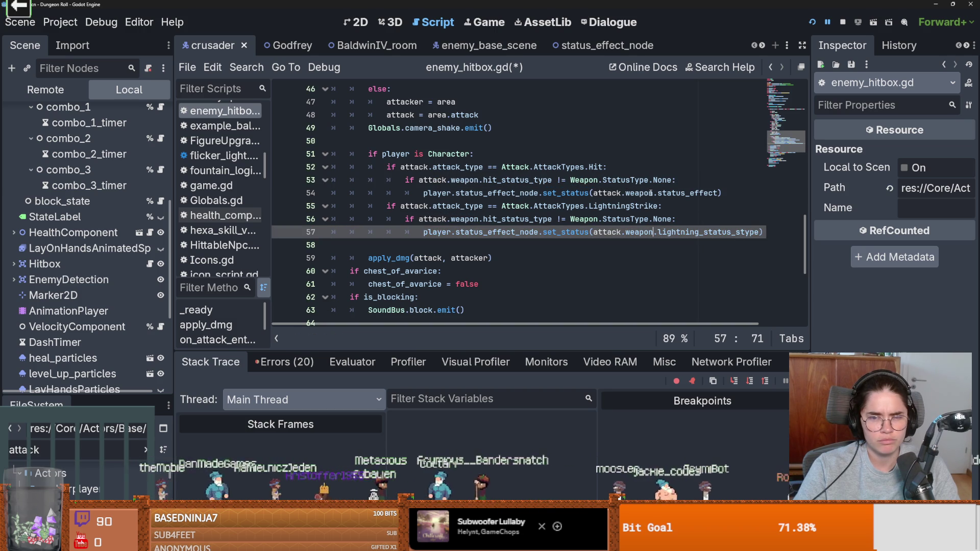
Change line 54's set_status argument to attack.weapon.hit_status_type.
{"action": "left_click_drag", "start_coordinate": [717, 193], "coordinate": [594, 193]}
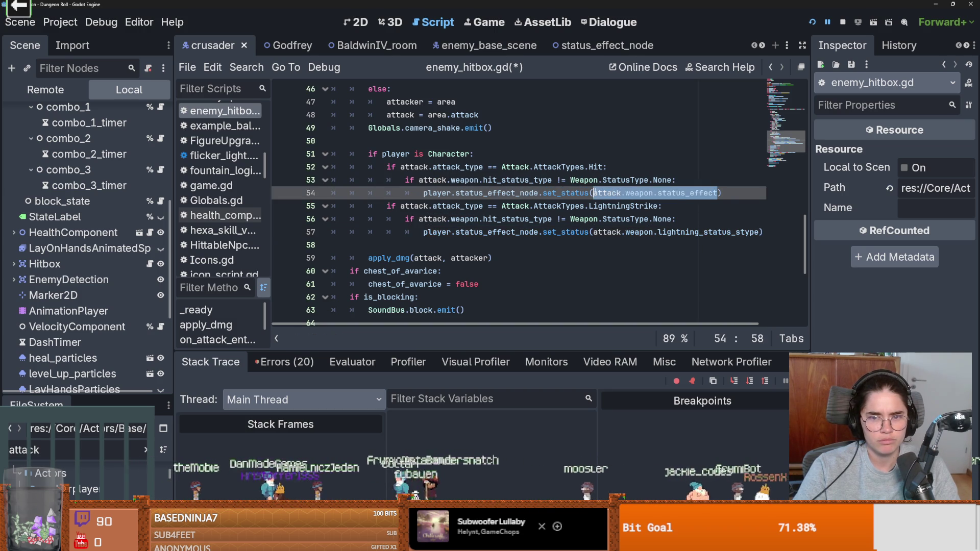
{"action": "type", "text": "attack.weapon.hit"}
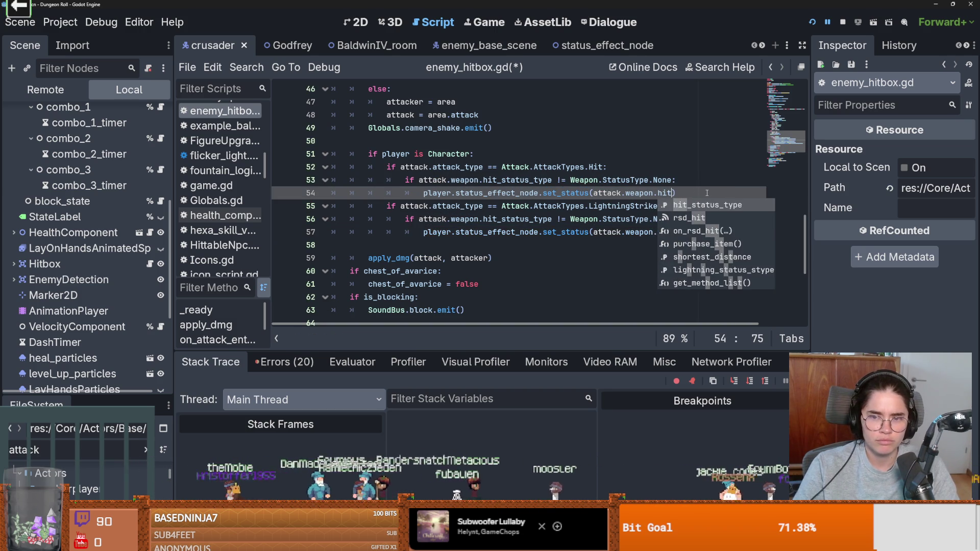
{"action": "key", "text": "Return"}
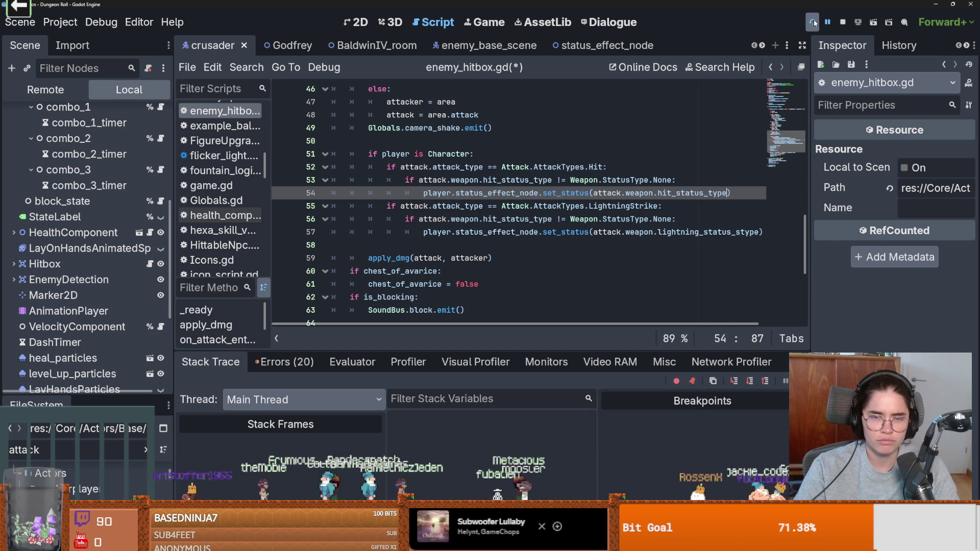
Run the project, enter the goblet room and defeat the goblin with lightning and combo attacks.
{"action": "left_click", "coordinate": [813, 22]}
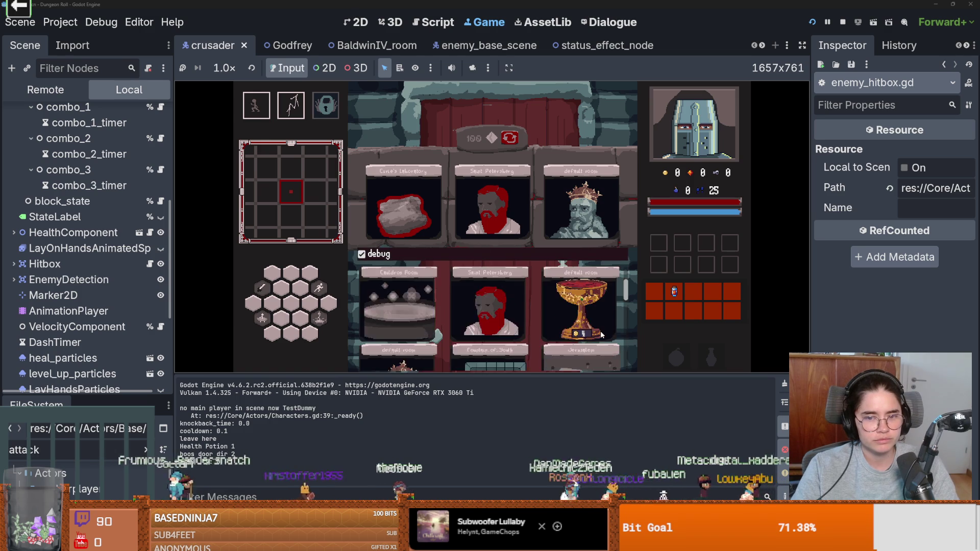
{"action": "left_click", "coordinate": [601, 335]}
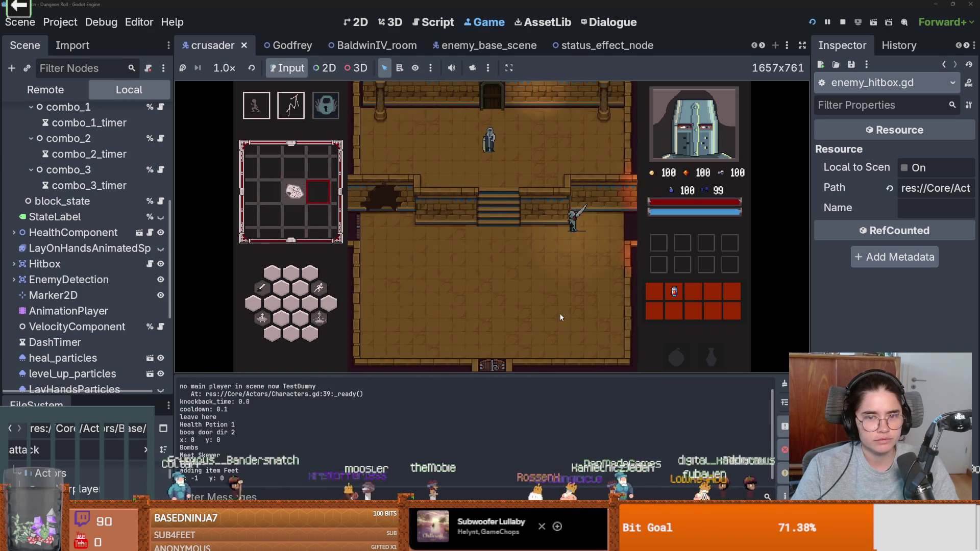
{"action": "key", "text": "a"}
{"action": "left_click", "coordinate": [538, 264]}
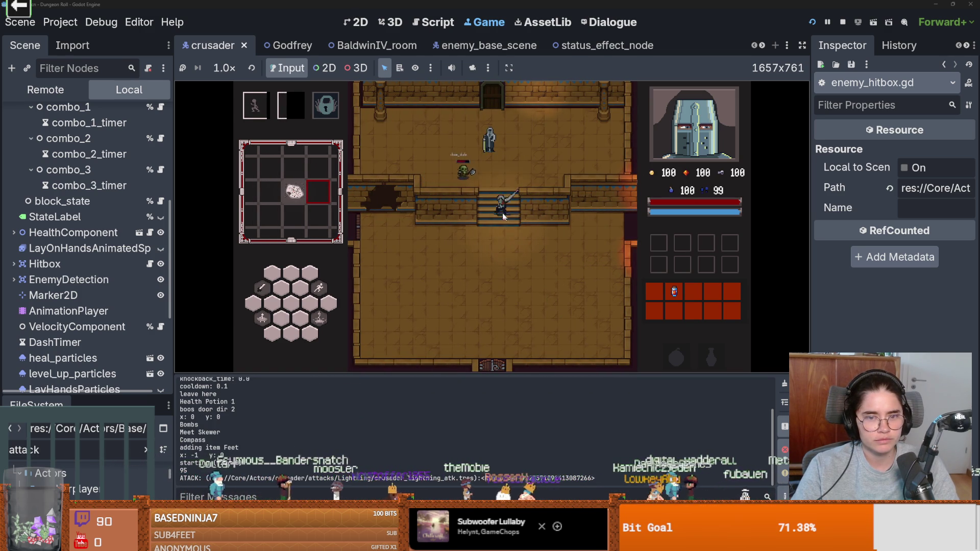
{"action": "key", "text": "w"}
{"action": "left_click", "coordinate": [473, 202]}
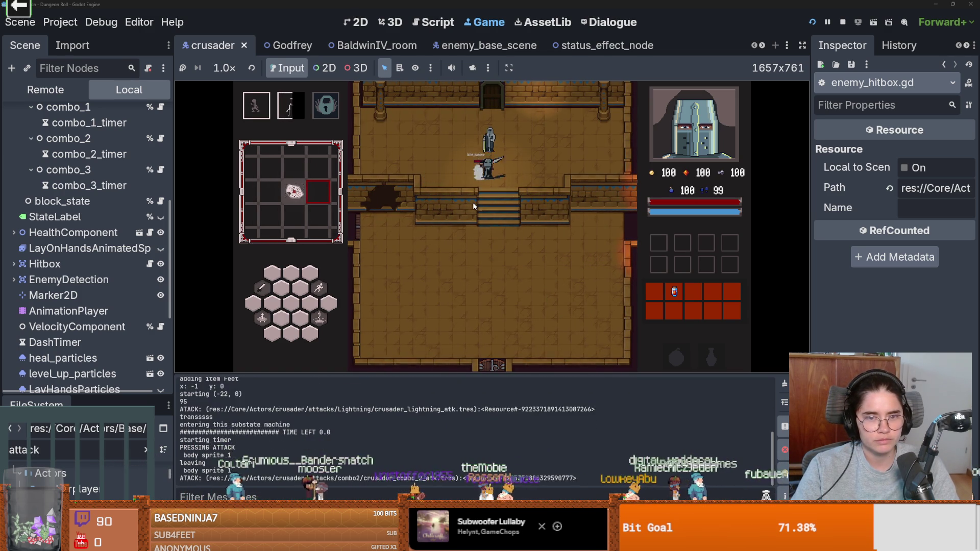
{"action": "left_click", "coordinate": [439, 195]}
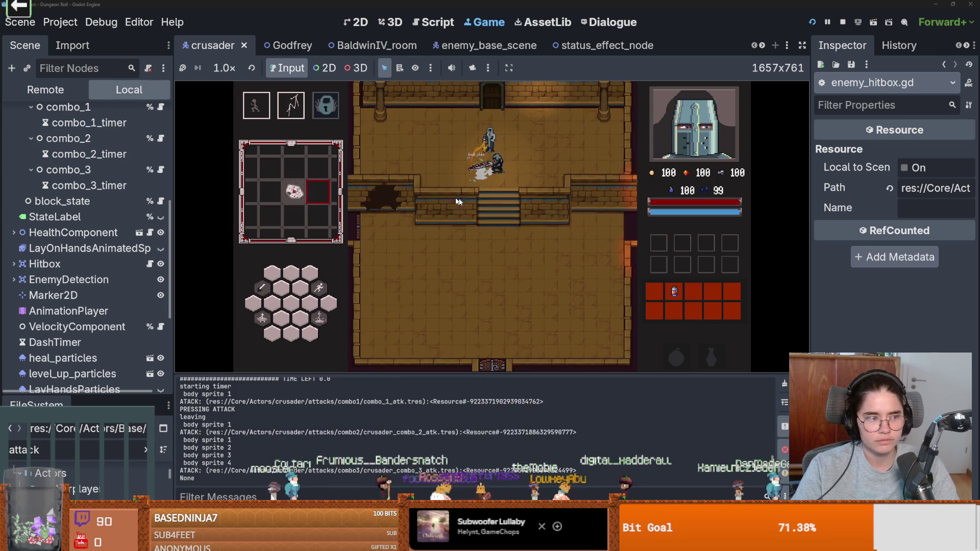
Talk to Baldwin and take the Holy Strike upgrade.
{"action": "key", "text": "w"}
{"action": "key", "text": "e"}
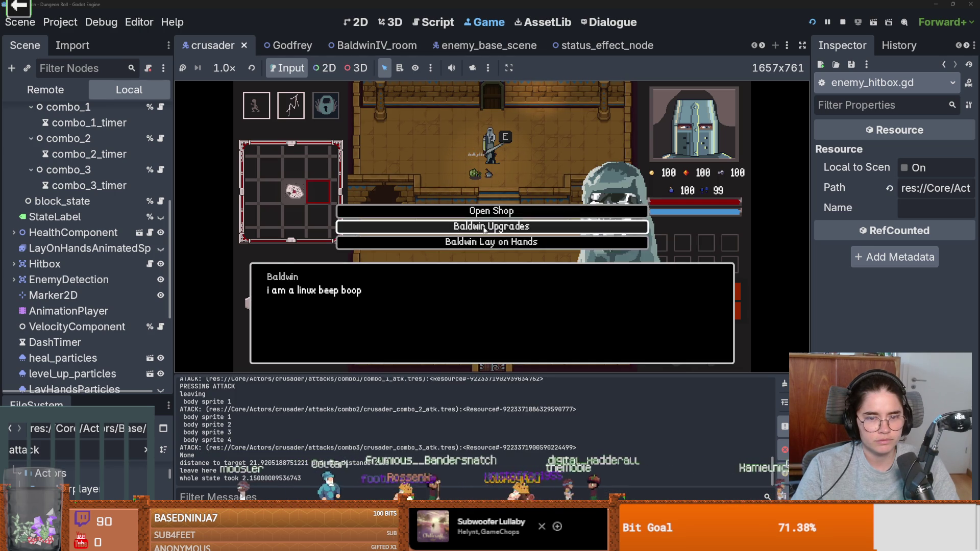
{"action": "left_click", "coordinate": [484, 229]}
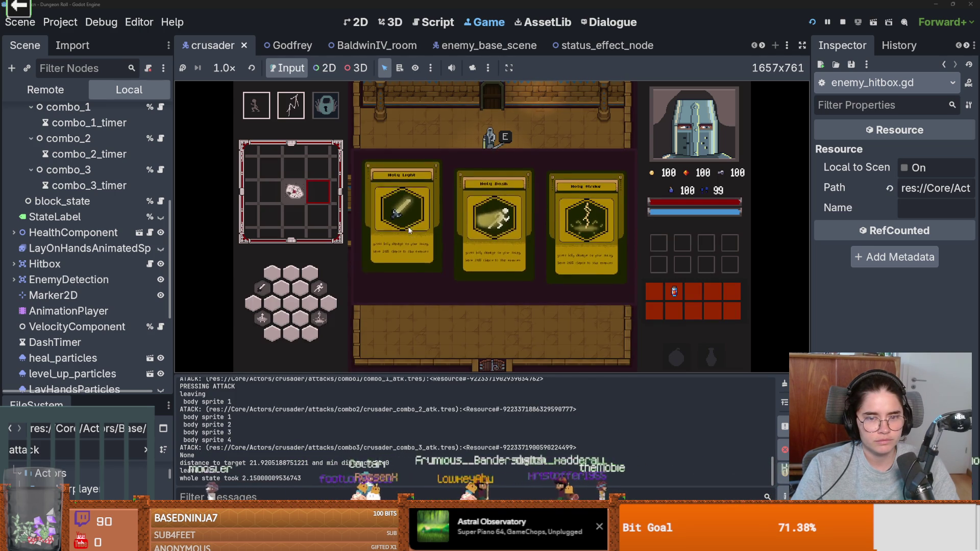
{"action": "left_click", "coordinate": [595, 231]}
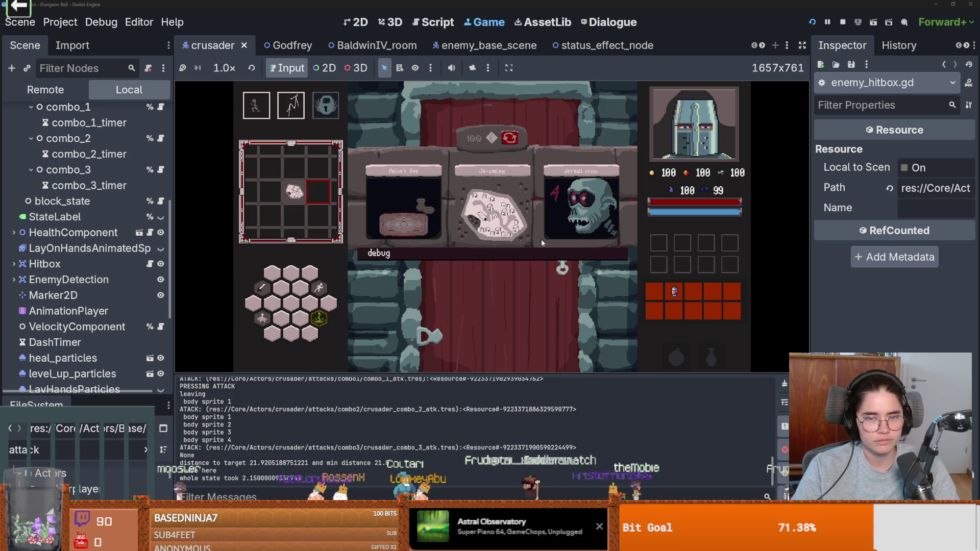
Enter the next room and fight enemies with sword combos and lightning until the breakpoint pauses the game.
{"action": "left_click", "coordinate": [542, 240]}
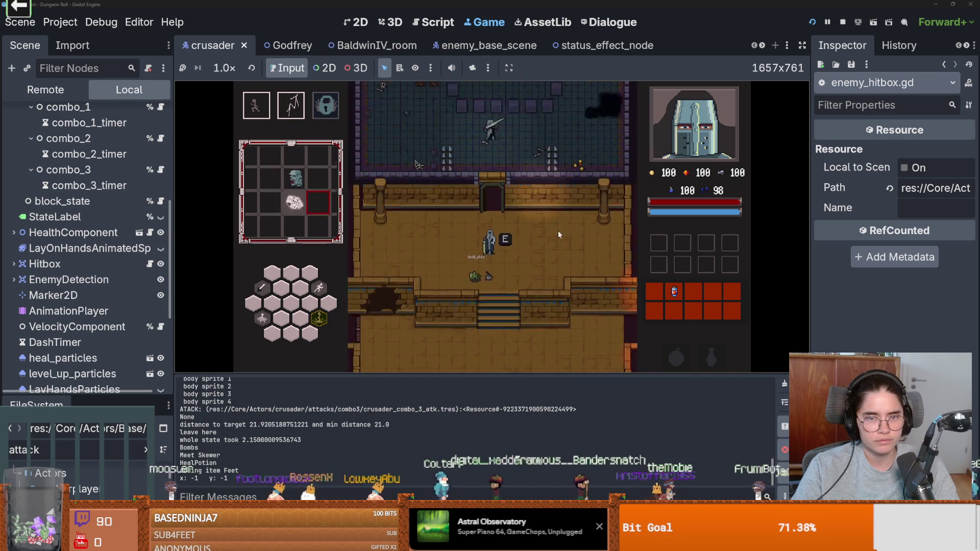
{"action": "key", "text": "e"}
{"action": "key", "text": "a"}
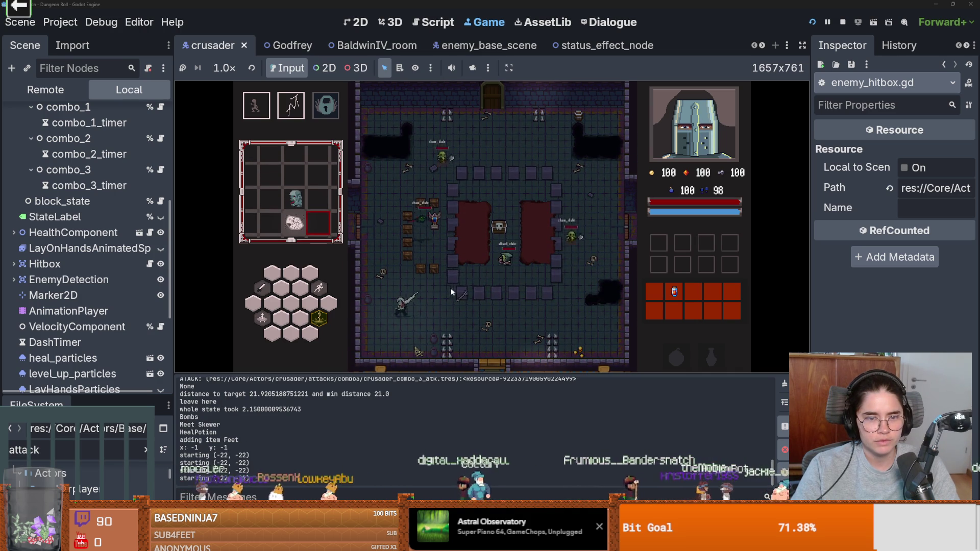
{"action": "key", "text": "w"}
{"action": "left_click", "coordinate": [423, 259]}
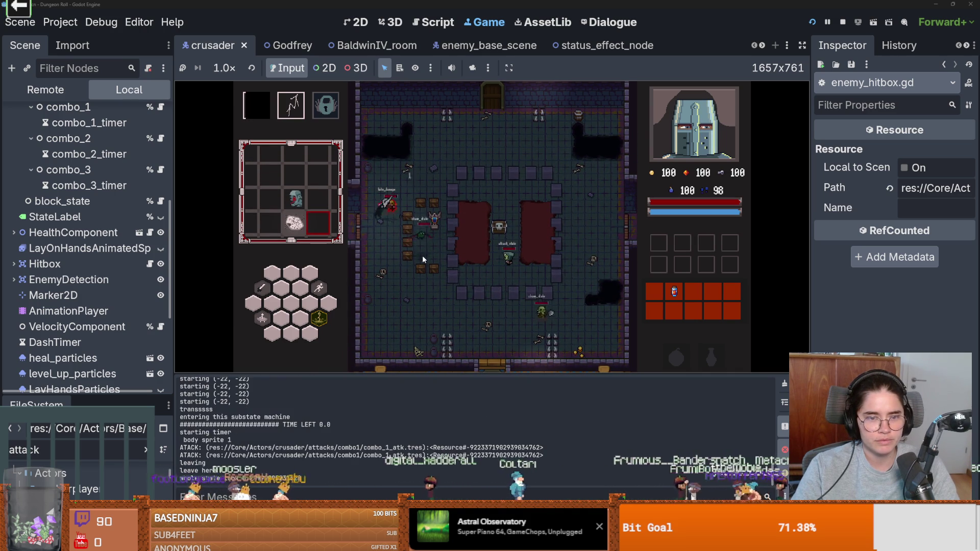
{"action": "key", "text": "s"}
{"action": "right_click", "coordinate": [421, 255]}
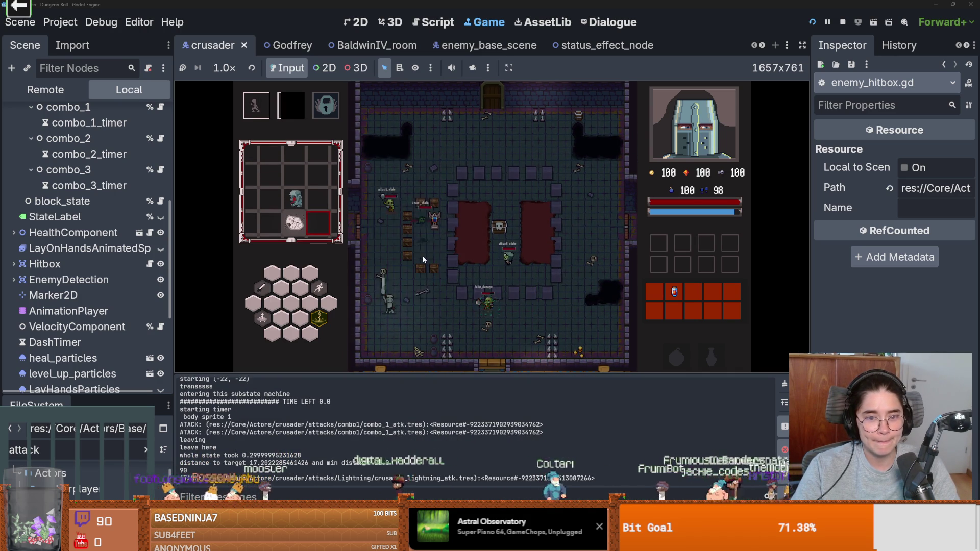
{"action": "key", "text": "d"}
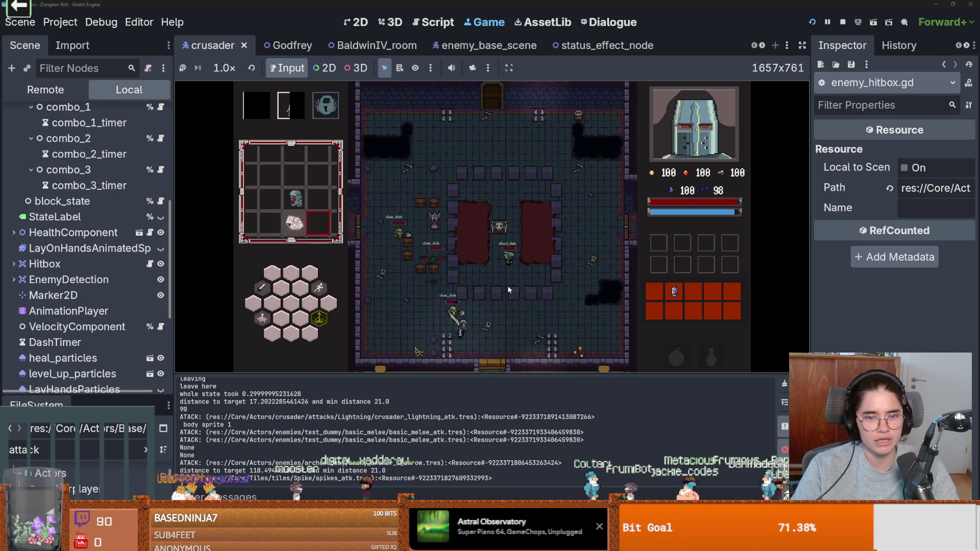
{"action": "key", "text": "d"}
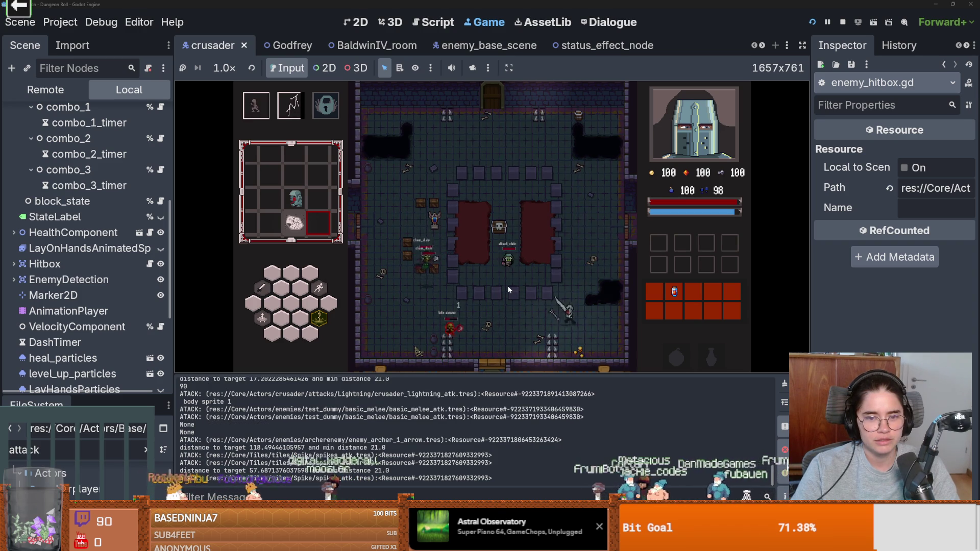
{"action": "key", "text": "d"}
{"action": "right_click", "coordinate": [507, 286]}
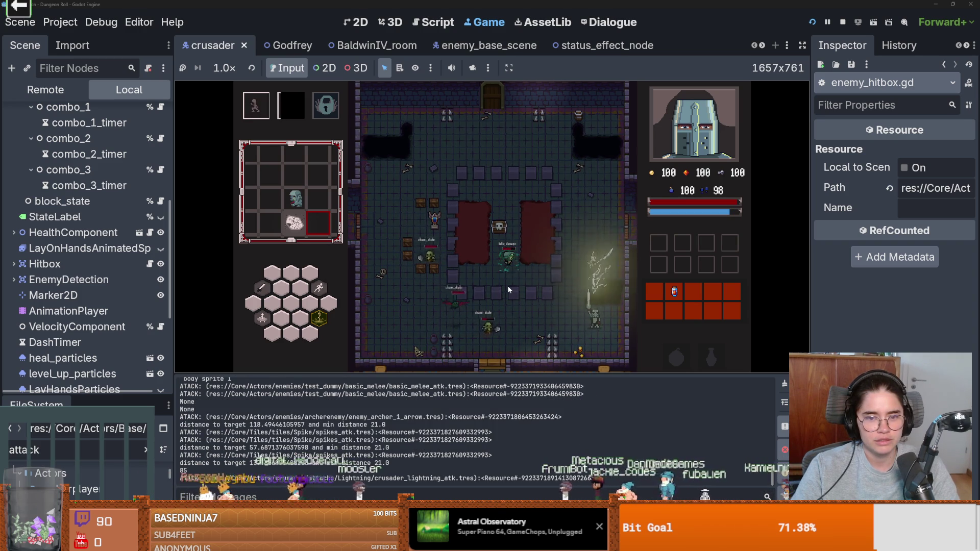
{"action": "key", "text": "w"}
{"action": "left_click", "coordinate": [623, 244]}
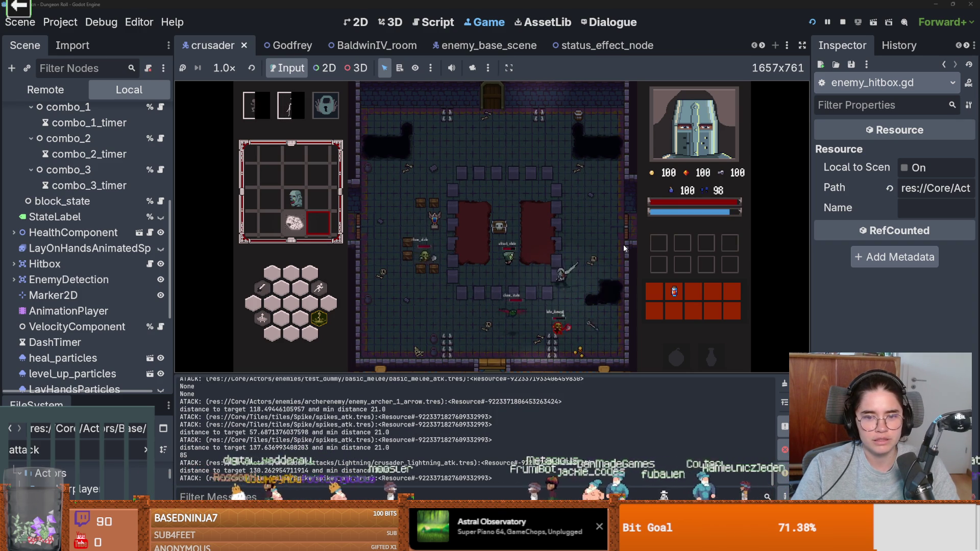
{"action": "key", "text": "space"}
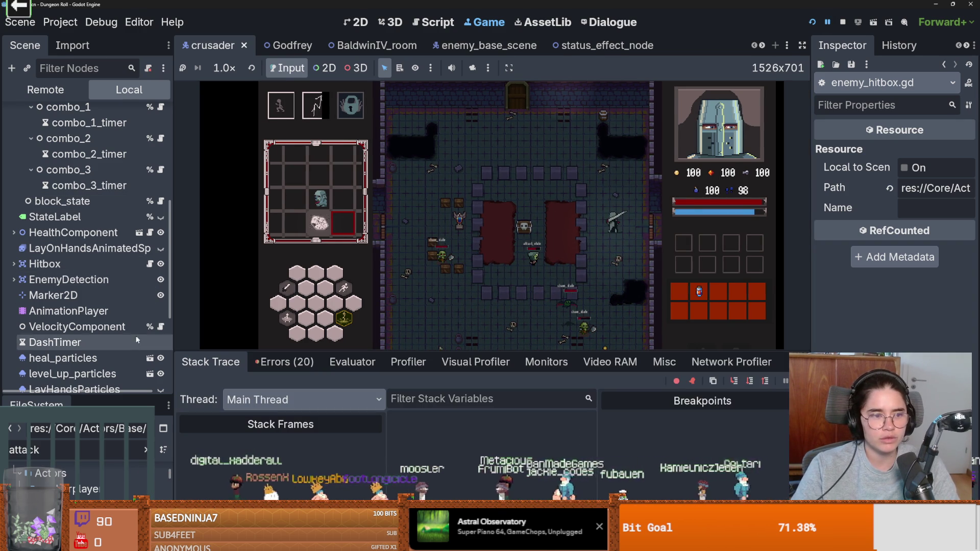
Open status_effect_node.gd and inspect the Holy stun code in set_status.
{"action": "left_click", "coordinate": [150, 264]}
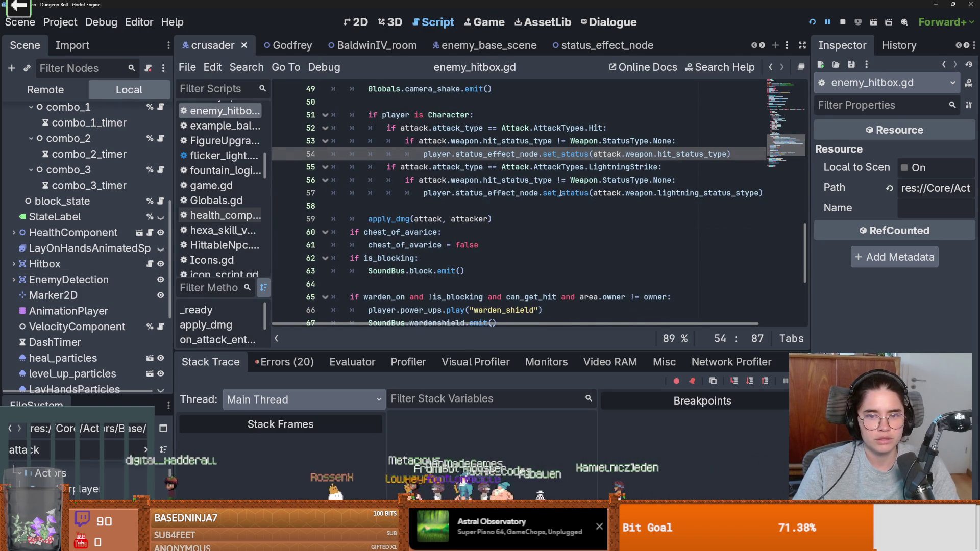
{"action": "scroll", "coordinate": [106, 315], "scroll_direction": "down", "scroll_amount": 3}
{"action": "scroll", "coordinate": [105, 316], "scroll_direction": "down", "scroll_amount": 2}
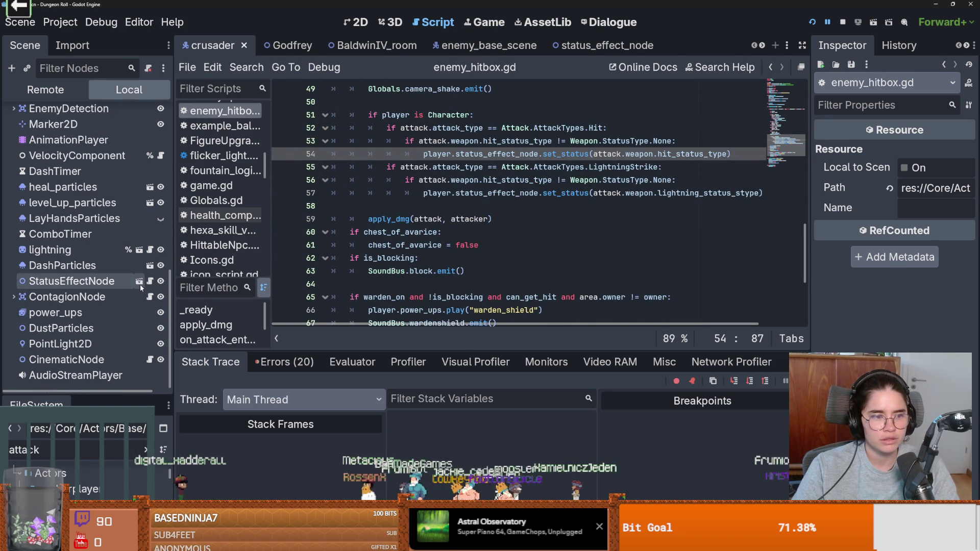
{"action": "left_click", "coordinate": [145, 281]}
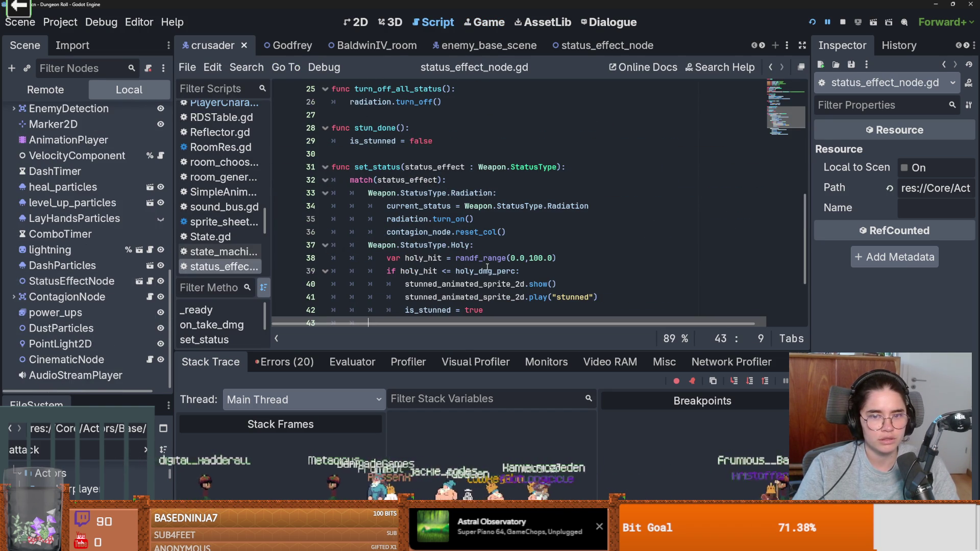
{"action": "scroll", "coordinate": [494, 282], "scroll_direction": "down", "scroll_amount": 1}
{"action": "left_click", "coordinate": [495, 282]}
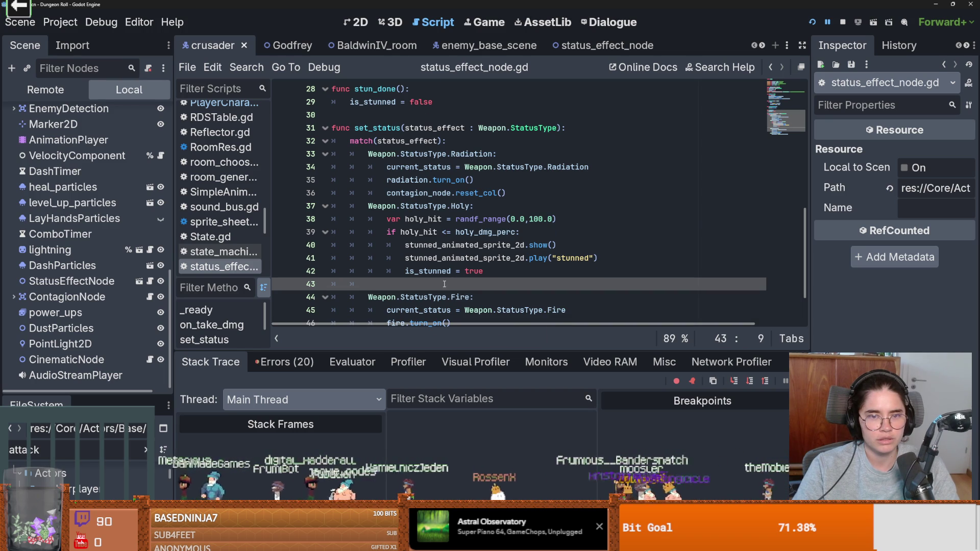
Jump to the _ready function, check its await owner.ready line, and save the scene.
{"action": "scroll", "coordinate": [445, 284], "scroll_direction": "up", "scroll_amount": 10}
{"action": "left_click", "coordinate": [198, 312]}
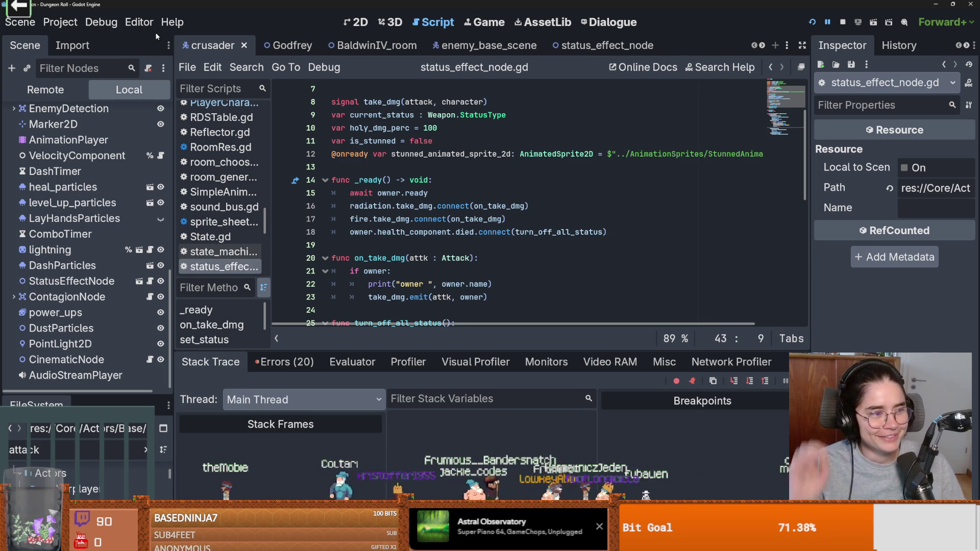
{"action": "left_click", "coordinate": [393, 193]}
{"action": "key", "text": "ctrl+s"}
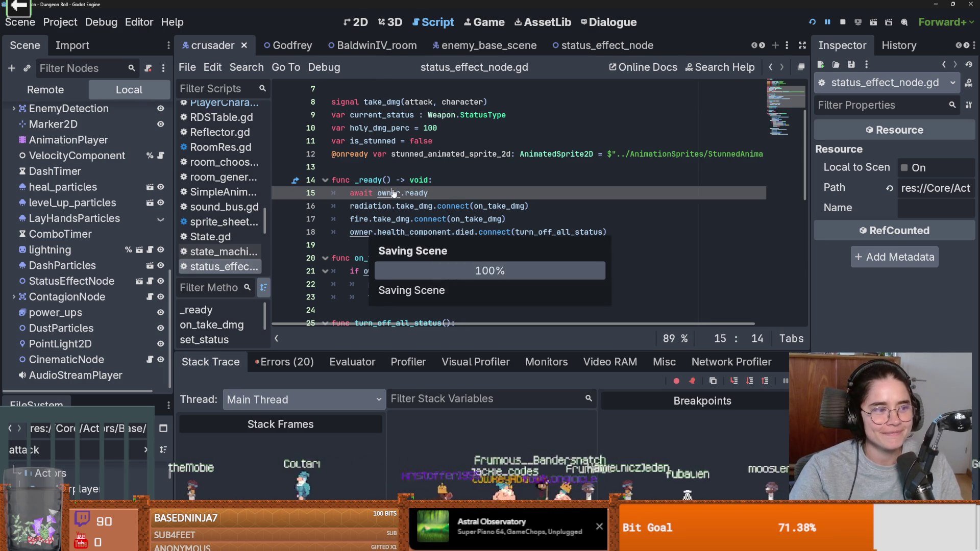
{"action": "left_click", "coordinate": [388, 172]}
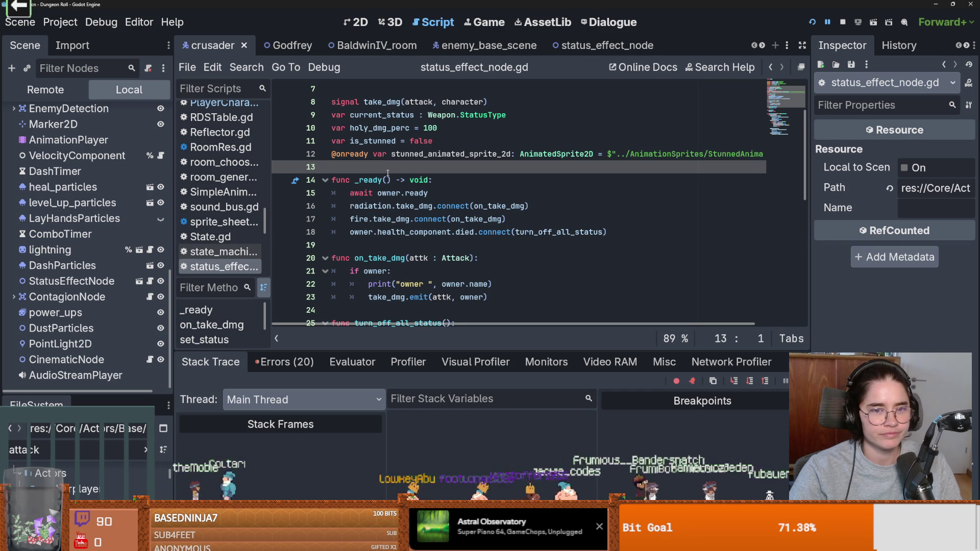
{"action": "scroll", "coordinate": [390, 176], "scroll_direction": "up", "scroll_amount": 2}
{"action": "scroll", "coordinate": [394, 189], "scroll_direction": "down", "scroll_amount": 3}
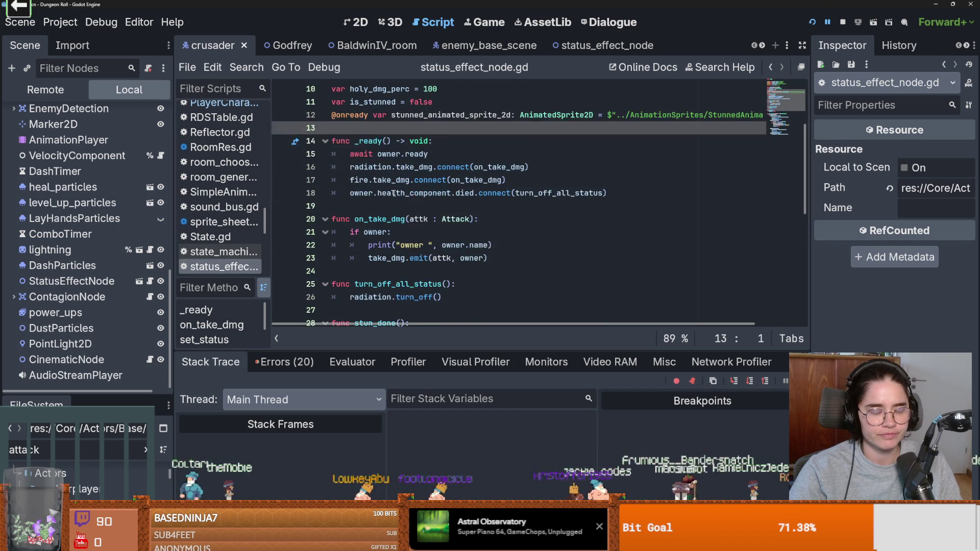
{"action": "left_click", "coordinate": [388, 205]}
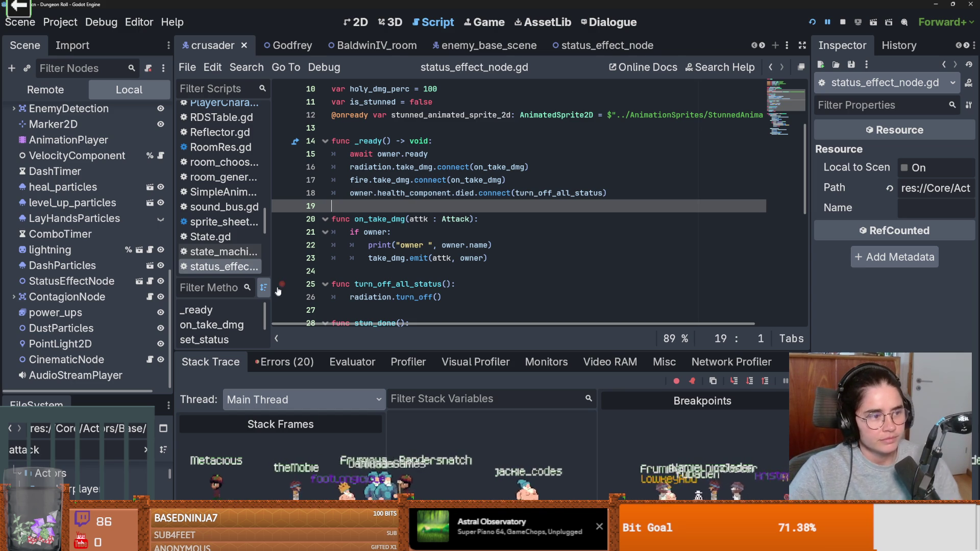
Browse the code around on_take_dmg and _ready, saving the scene along the way.
{"action": "left_click", "coordinate": [454, 272]}
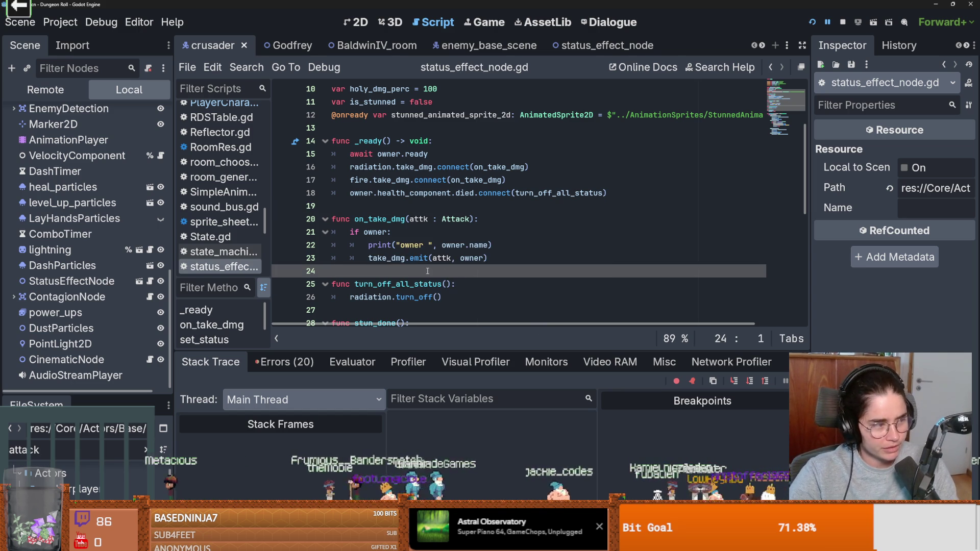
{"action": "scroll", "coordinate": [468, 286], "scroll_direction": "up", "scroll_amount": 3}
{"action": "scroll", "coordinate": [480, 291], "scroll_direction": "down", "scroll_amount": 3}
{"action": "key", "text": "ctrl+s"}
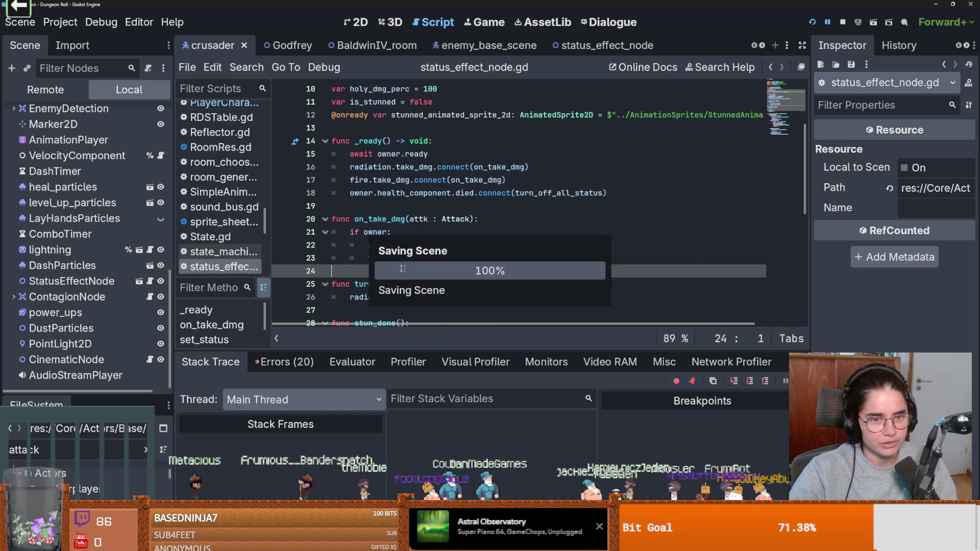
{"action": "left_click", "coordinate": [419, 211]}
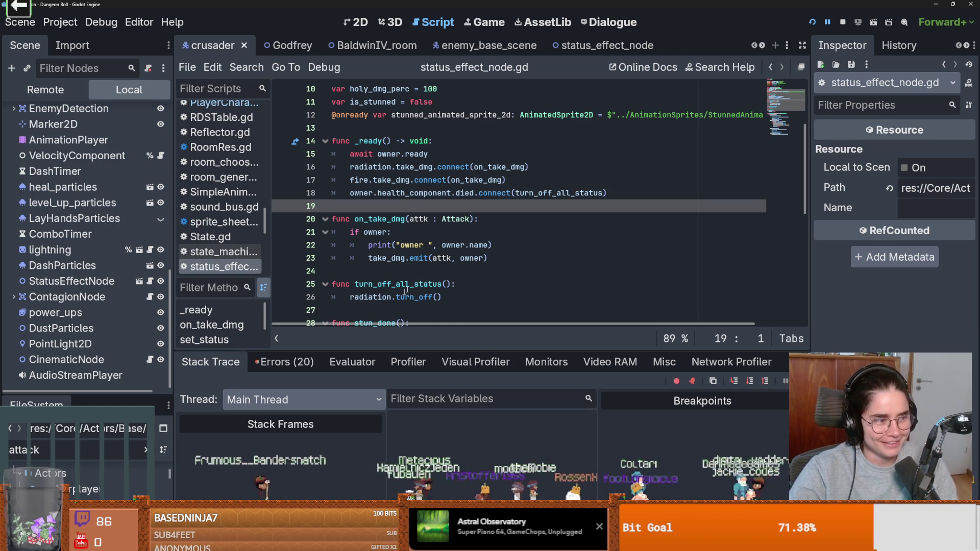
{"action": "scroll", "coordinate": [427, 260], "scroll_direction": "down", "scroll_amount": 1}
{"action": "key", "text": "ctrl+s"}
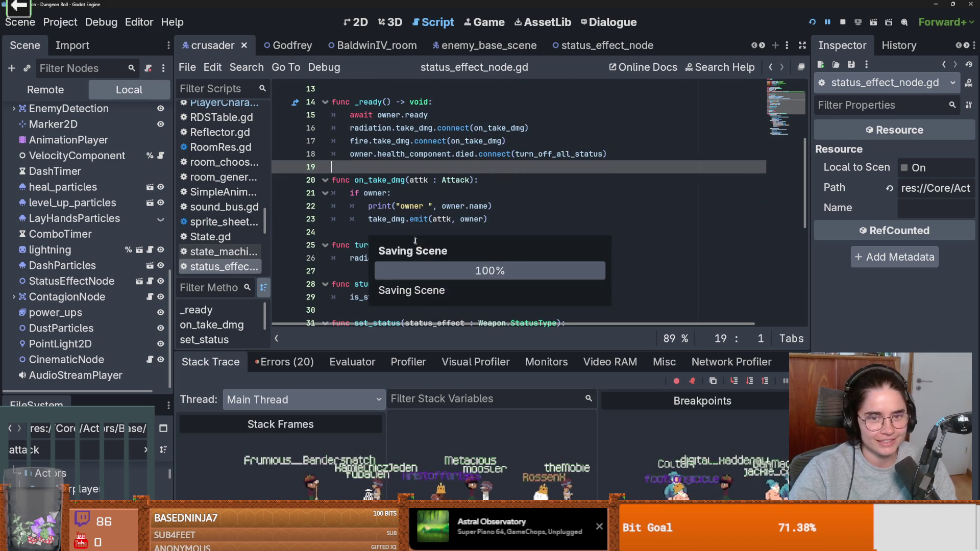
{"action": "scroll", "coordinate": [428, 261], "scroll_direction": "up", "scroll_amount": 1}
Inspect the if owner check and its print line, then save.
{"action": "left_click", "coordinate": [421, 245]}
{"action": "left_click", "coordinate": [421, 237]}
{"action": "left_click", "coordinate": [504, 245]}
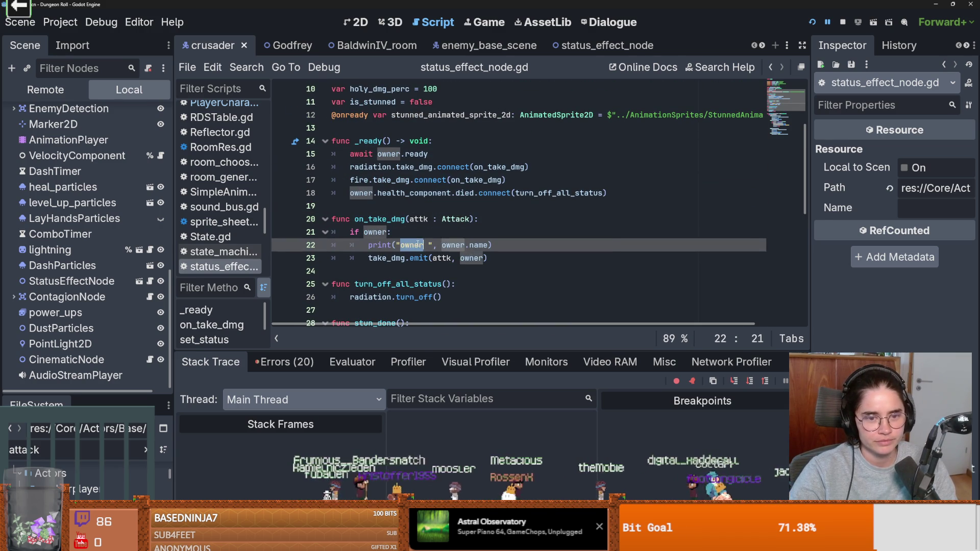
{"action": "key", "text": "ctrl+s"}
{"action": "scroll", "coordinate": [503, 245], "scroll_direction": "up", "scroll_amount": 1}
{"action": "scroll", "coordinate": [504, 245], "scroll_direction": "up", "scroll_amount": 1}
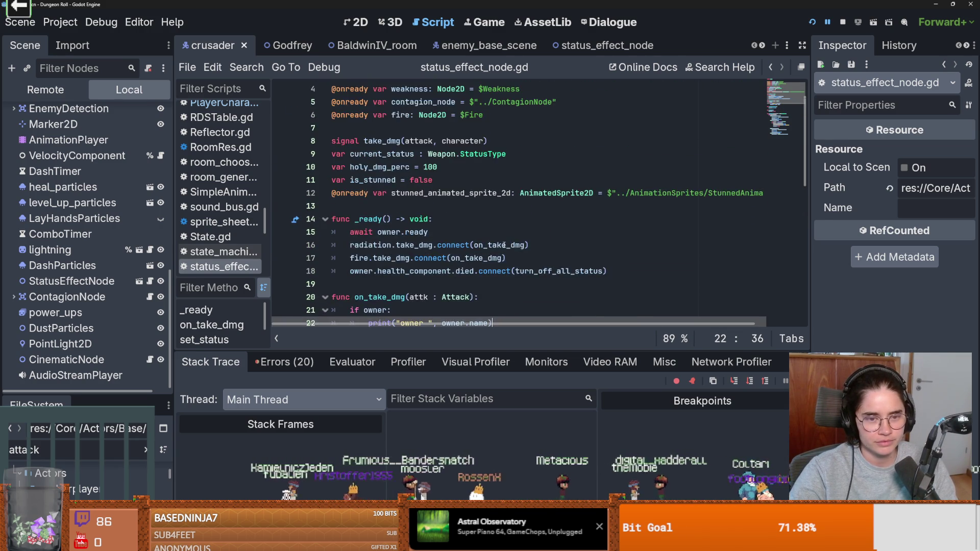
{"action": "scroll", "coordinate": [506, 246], "scroll_direction": "down", "scroll_amount": 1}
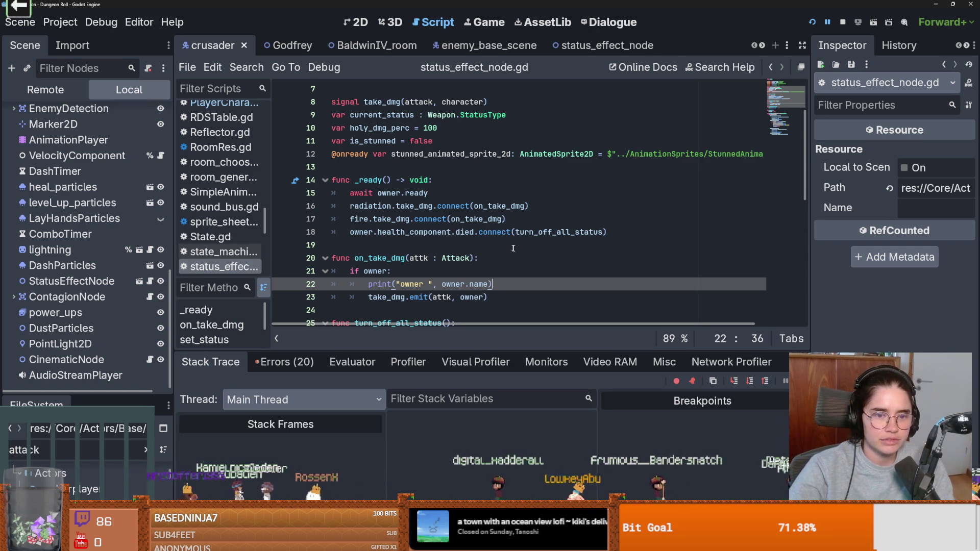
Review the Attack parameter of on_take_dmg, save, and scroll through the script.
{"action": "left_click", "coordinate": [451, 257]}
{"action": "key", "text": "ctrl+s"}
{"action": "scroll", "coordinate": [502, 288], "scroll_direction": "down", "scroll_amount": 7}
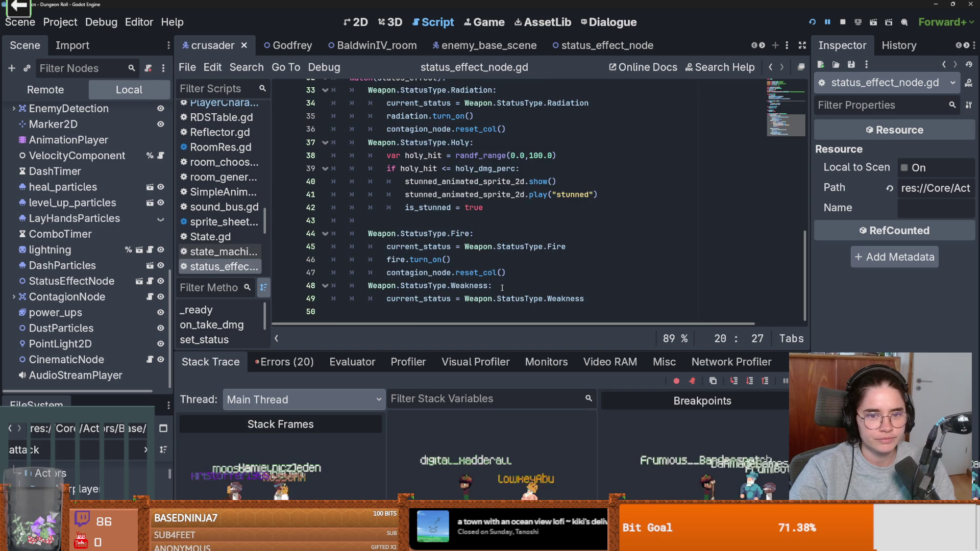
{"action": "scroll", "coordinate": [502, 287], "scroll_direction": "down", "scroll_amount": 2}
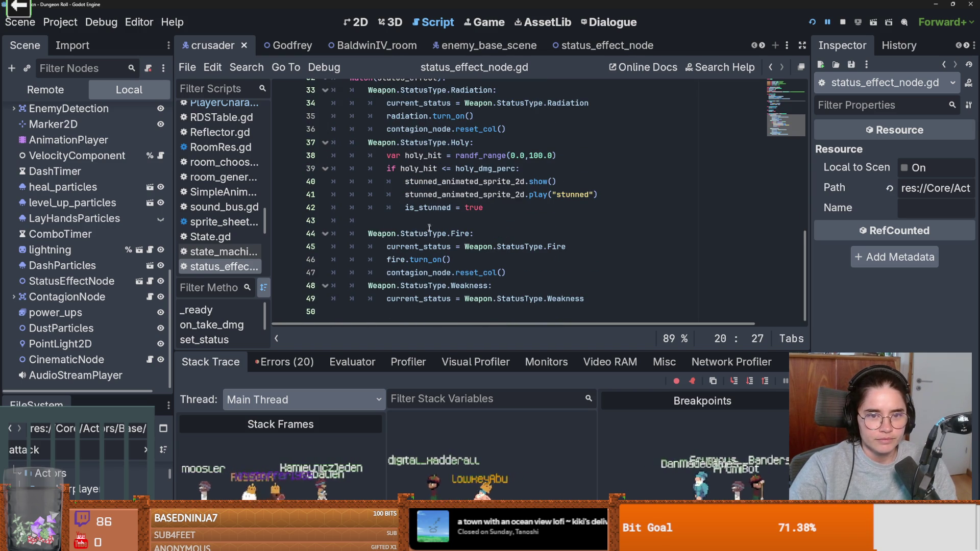
{"action": "scroll", "coordinate": [429, 228], "scroll_direction": "up", "scroll_amount": 1}
{"action": "scroll", "coordinate": [460, 223], "scroll_direction": "up", "scroll_amount": 1}
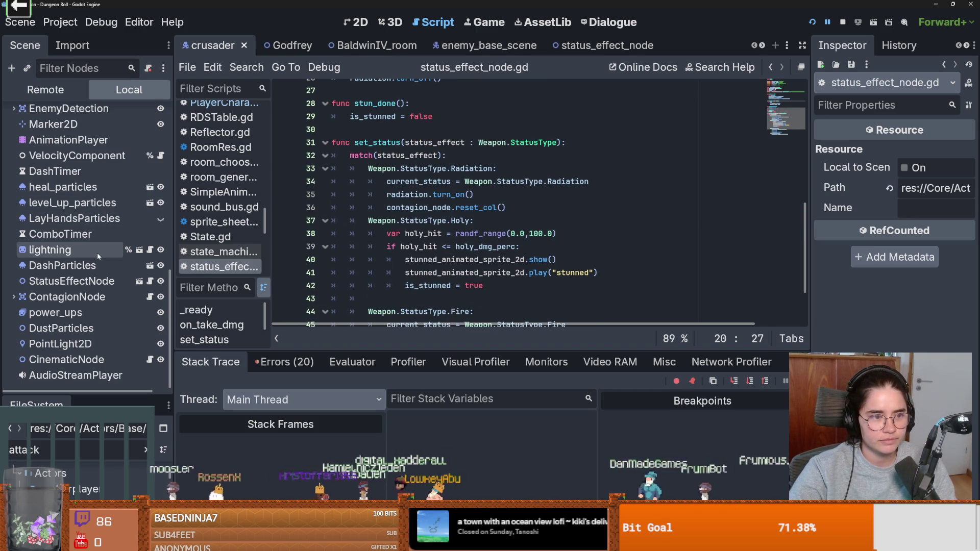
{"action": "scroll", "coordinate": [137, 296], "scroll_direction": "up", "scroll_amount": 1}
{"action": "scroll", "coordinate": [126, 289], "scroll_direction": "down", "scroll_amount": 1}
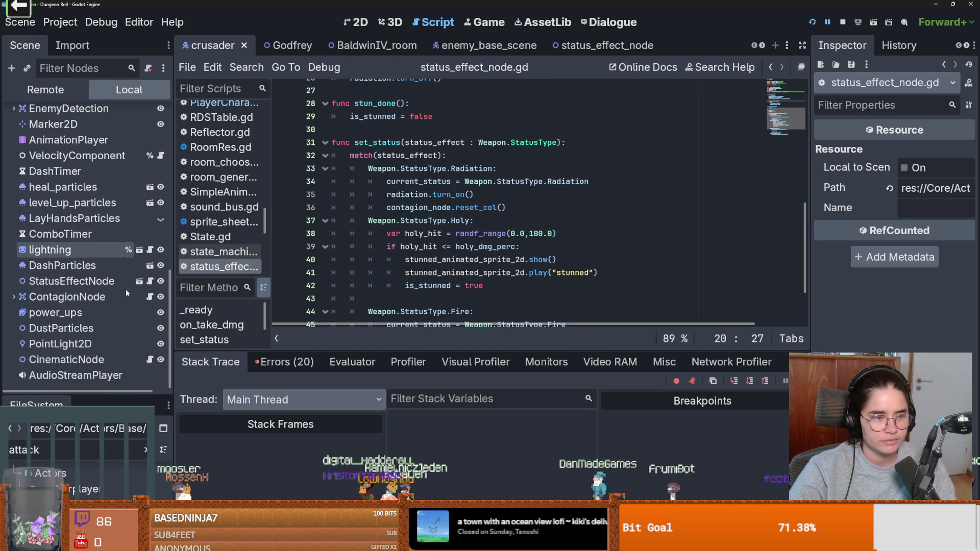
{"action": "scroll", "coordinate": [132, 289], "scroll_direction": "up", "scroll_amount": 2}
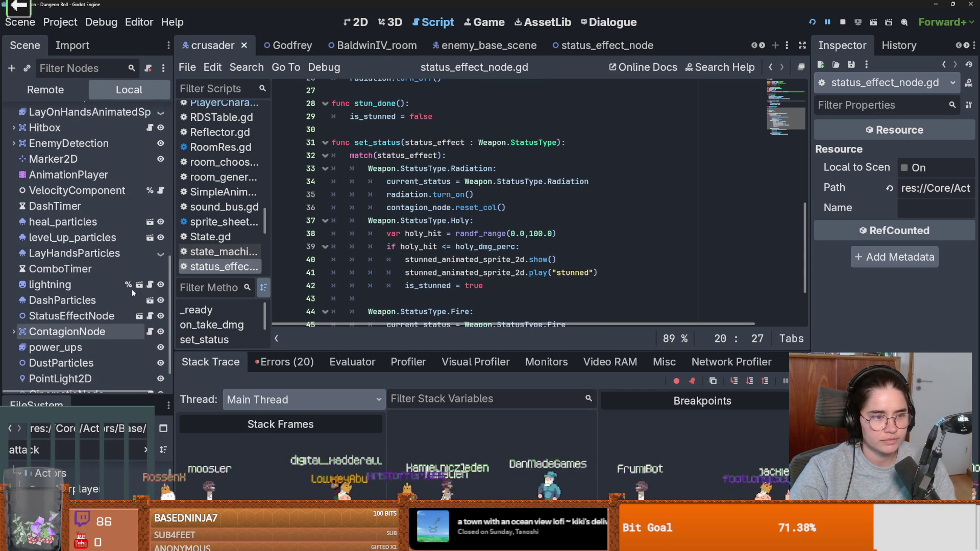
{"action": "scroll", "coordinate": [118, 270], "scroll_direction": "up", "scroll_amount": 2}
Open enemy_hitbox.gd and inspect the lightning strike and status type checks on lines 55–56.
{"action": "left_click", "coordinate": [150, 162]}
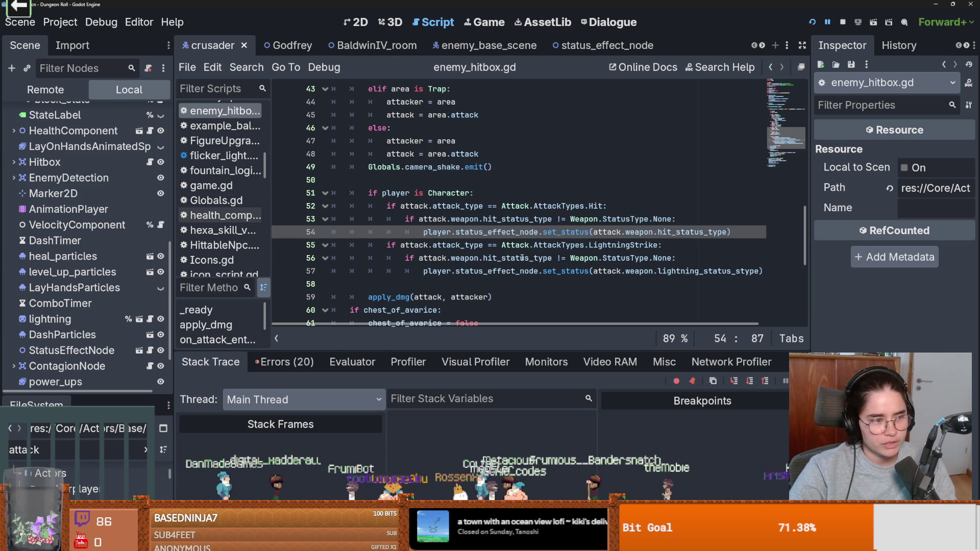
{"action": "left_click", "coordinate": [465, 244]}
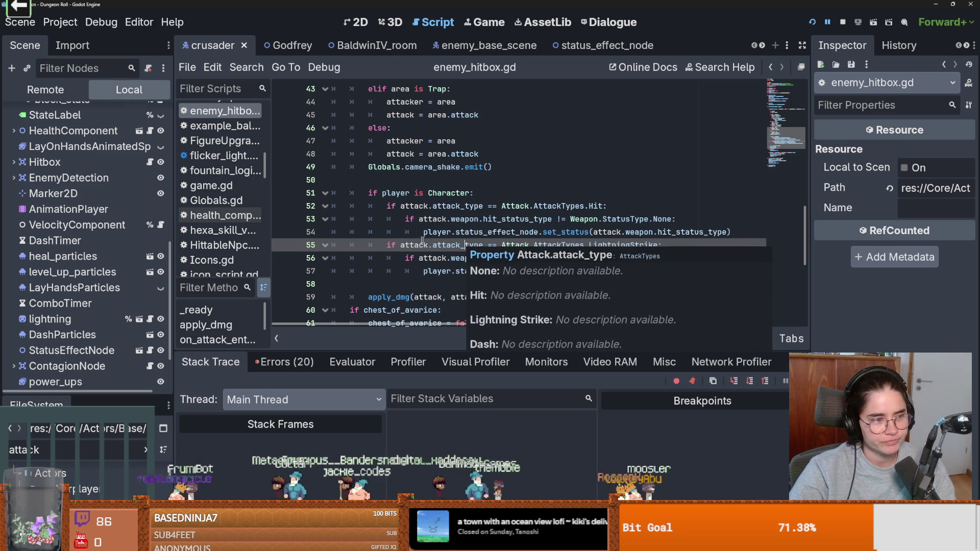
{"action": "key", "text": "ctrl+s"}
{"action": "double_click", "coordinate": [453, 246]}
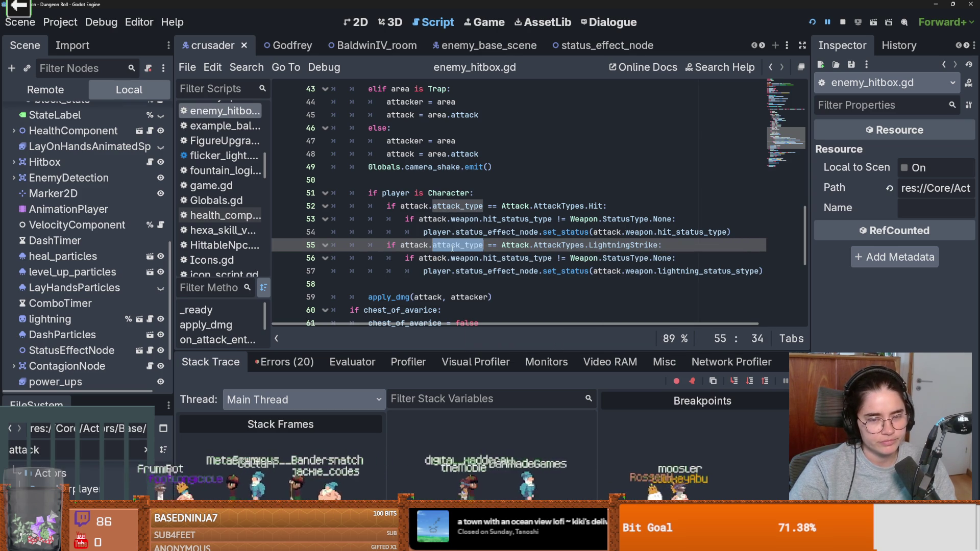
{"action": "left_click", "coordinate": [457, 246]}
{"action": "key", "text": "Right"}
{"action": "key", "text": "Right"}
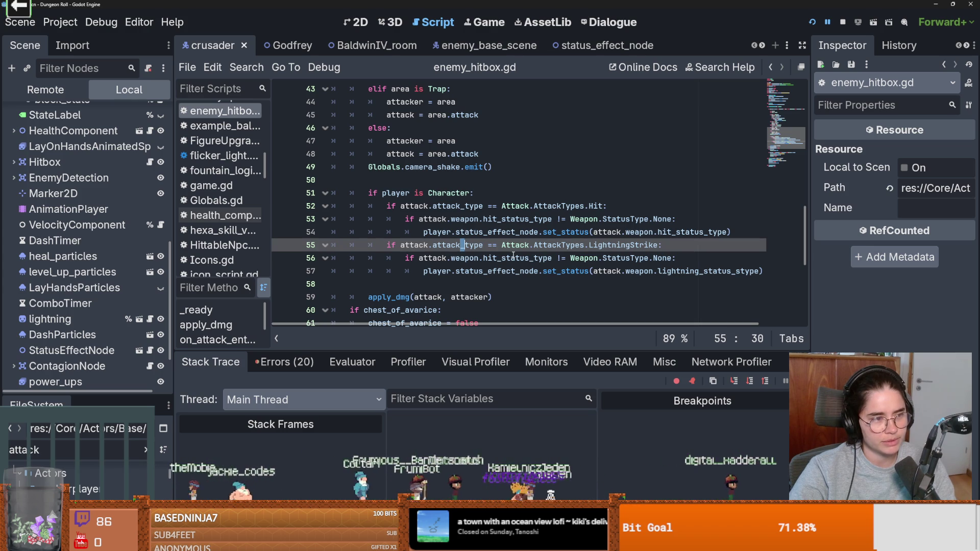
{"action": "left_click", "coordinate": [512, 258]}
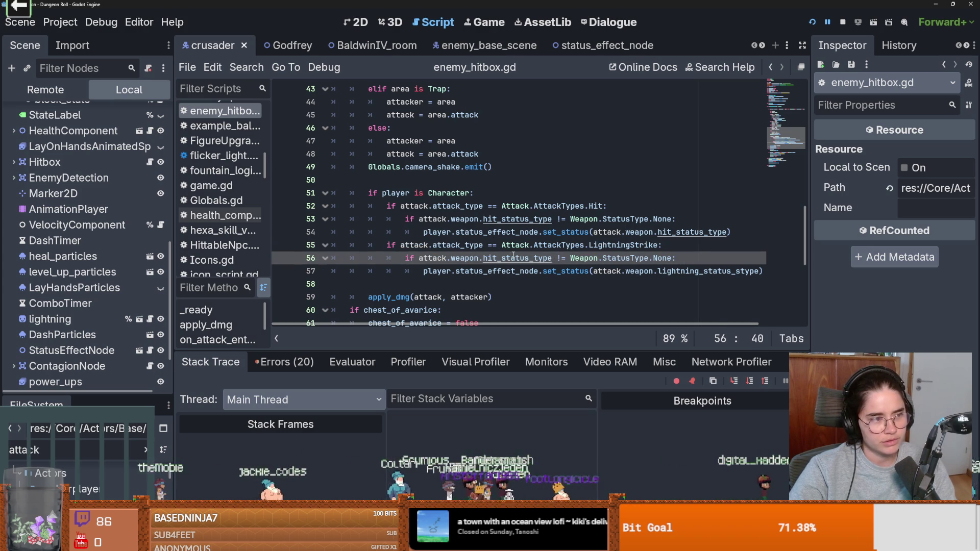
{"action": "left_click", "coordinate": [466, 246]}
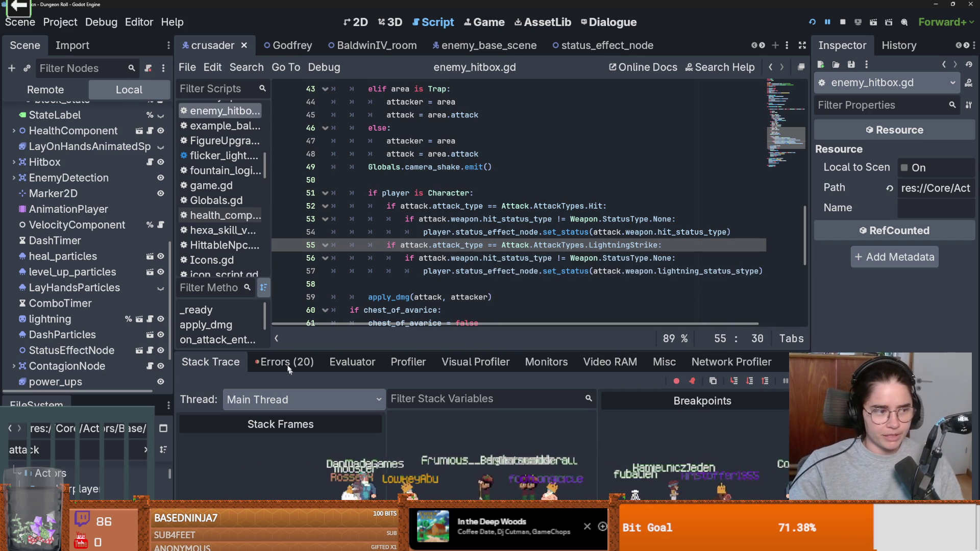
Check the apply_dmg line and step between empty lines 50 and 58, saving.
{"action": "left_click", "coordinate": [444, 299]}
{"action": "key", "text": "ctrl+s"}
{"action": "left_click", "coordinate": [411, 281]}
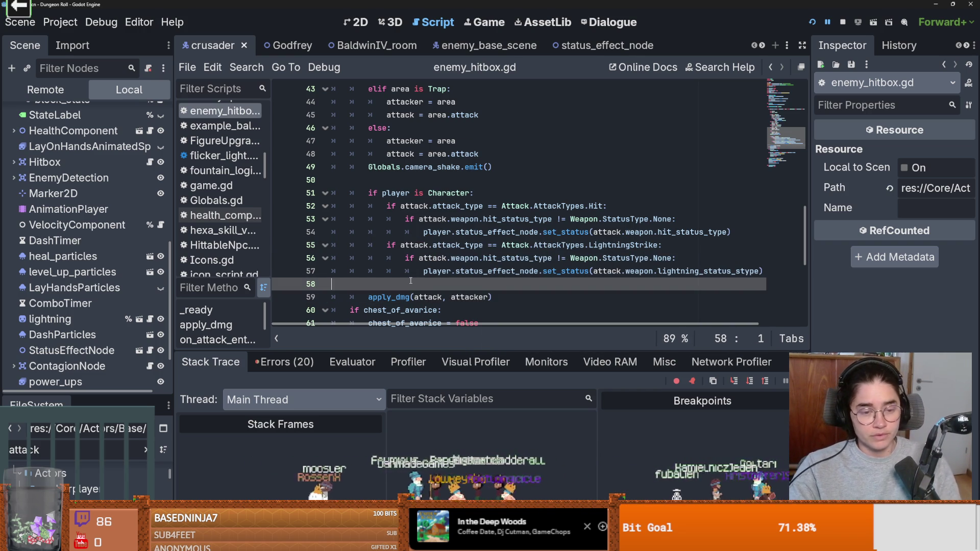
{"action": "left_click", "coordinate": [395, 181]}
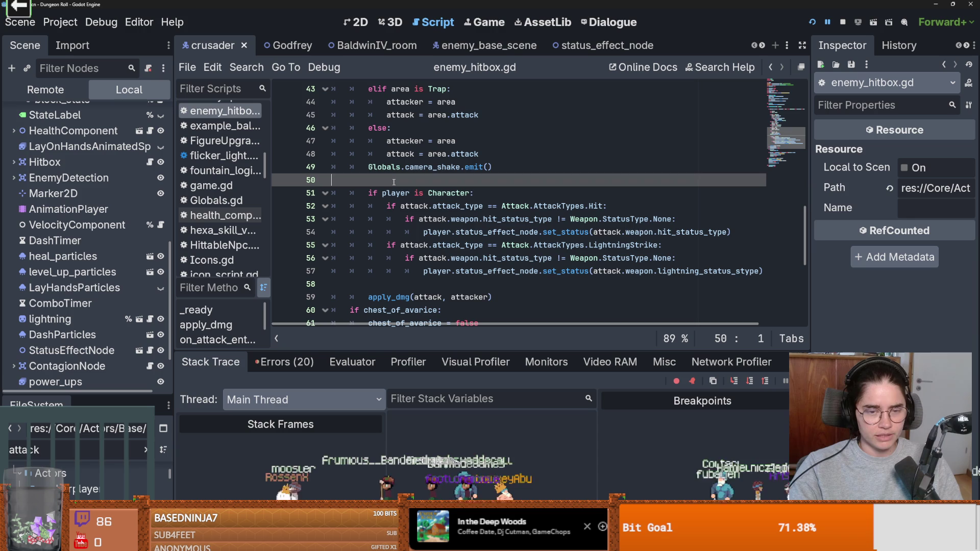
{"action": "left_click", "coordinate": [439, 289]}
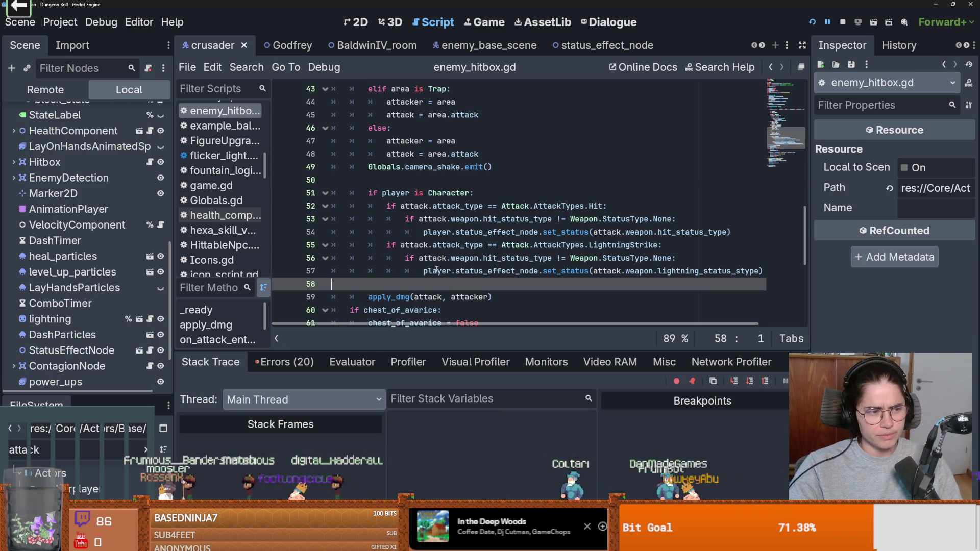
{"action": "left_click", "coordinate": [392, 181]}
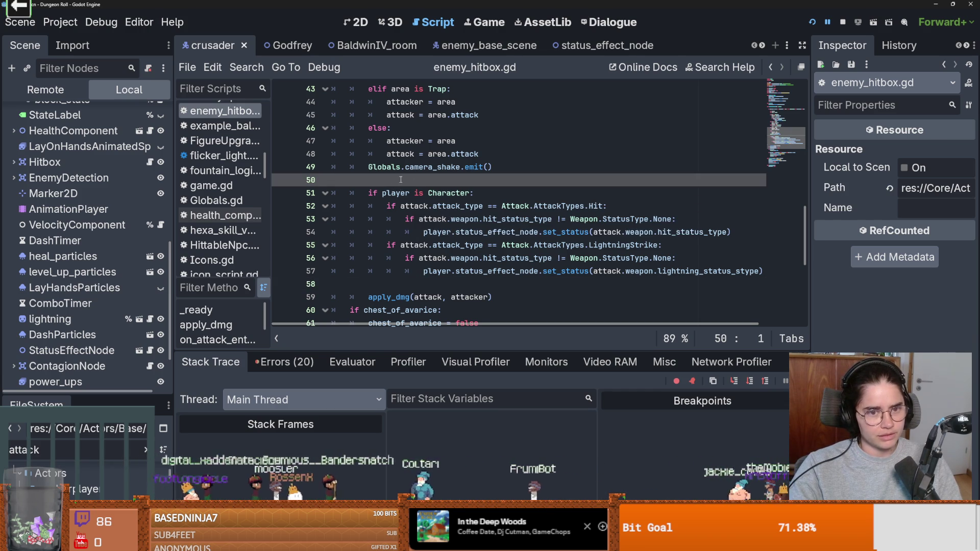
{"action": "key", "text": "ctrl+s"}
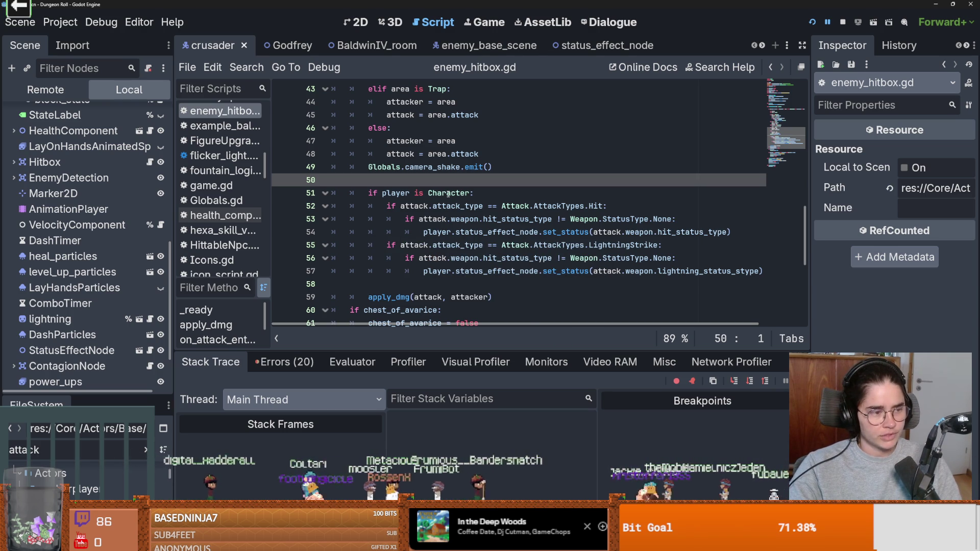
Place the caret in attack_type on line 52, return to line 50, and save.
{"action": "mouse_move", "coordinate": [466, 207]}
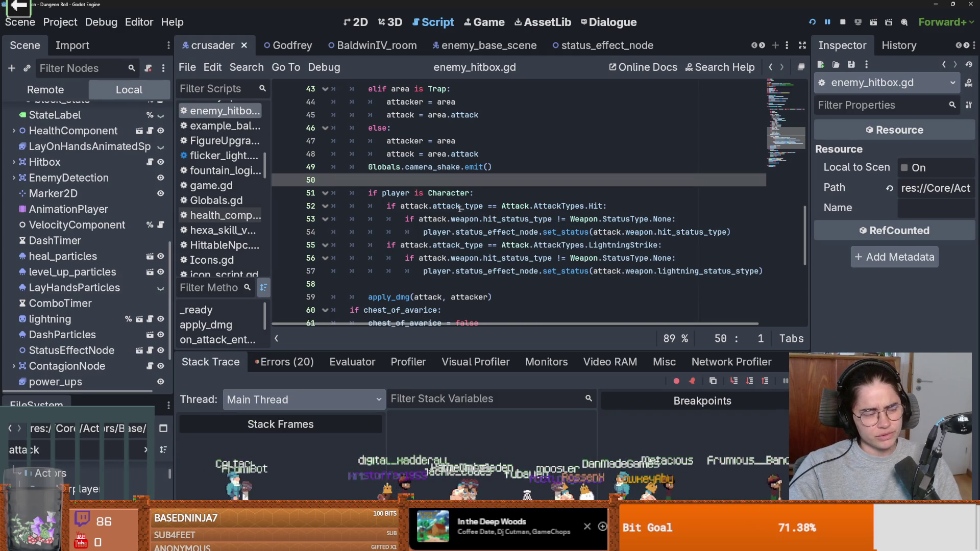
{"action": "mouse_move", "coordinate": [463, 238]}
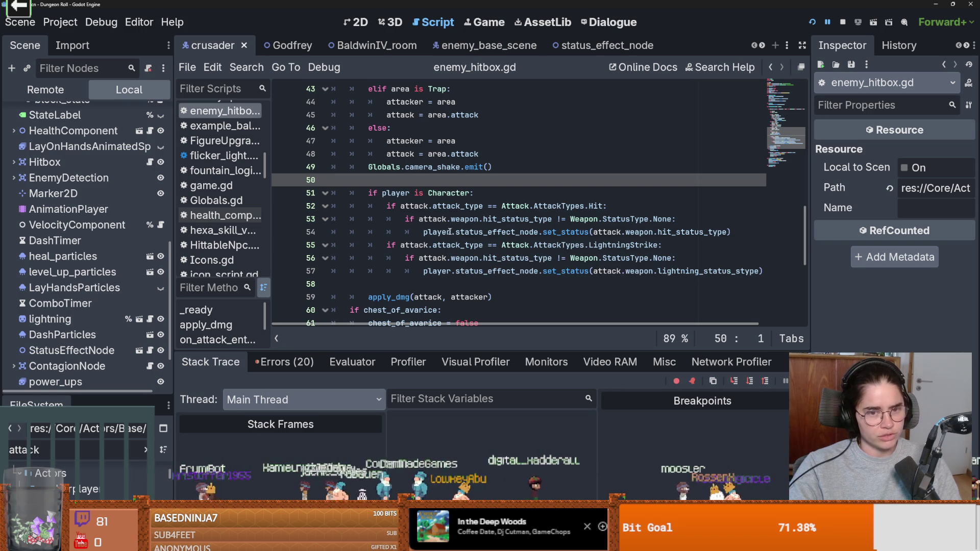
{"action": "left_click", "coordinate": [483, 206]}
{"action": "scroll", "coordinate": [433, 229], "scroll_direction": "up", "scroll_amount": 1}
{"action": "key", "text": "Up"}
{"action": "key", "text": "Up"}
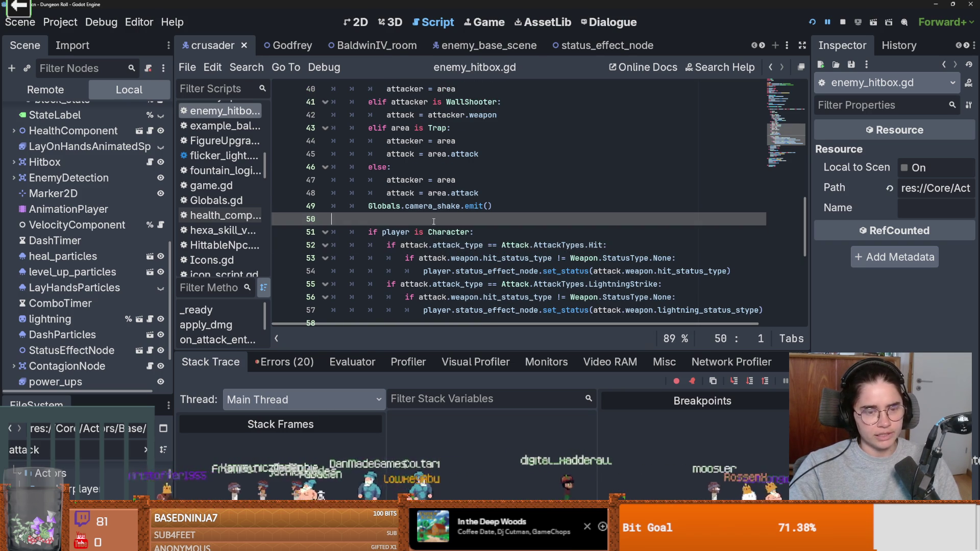
{"action": "key", "text": "ctrl+s"}
Scroll the script and return to the lightning strike check on line 55, saving repeatedly.
{"action": "scroll", "coordinate": [432, 271], "scroll_direction": "up", "scroll_amount": 1}
{"action": "scroll", "coordinate": [432, 276], "scroll_direction": "down", "scroll_amount": 2}
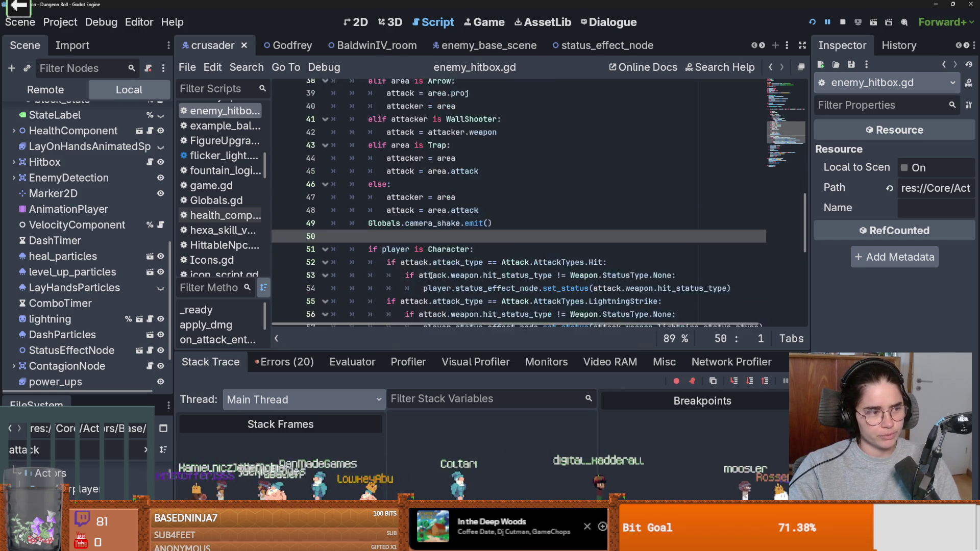
{"action": "scroll", "coordinate": [442, 255], "scroll_direction": "up", "scroll_amount": 2}
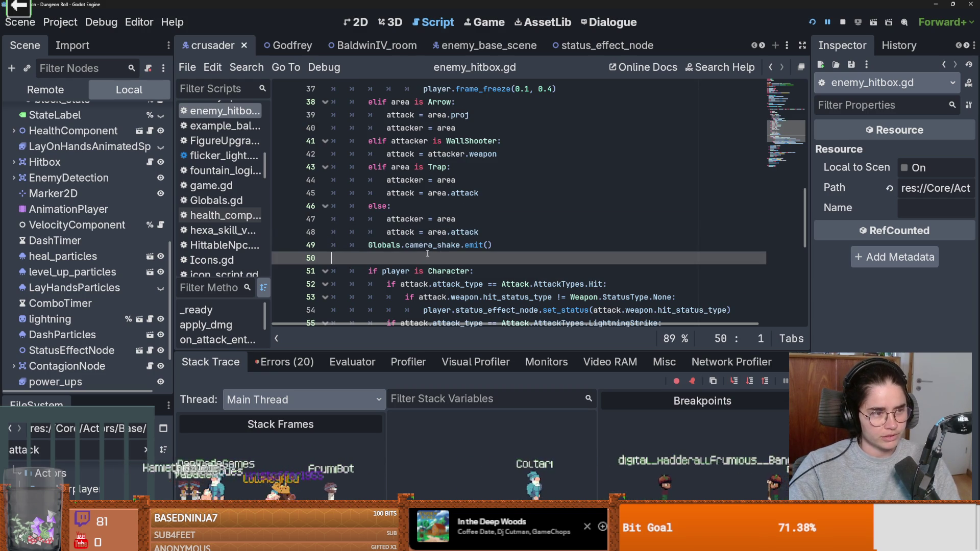
{"action": "scroll", "coordinate": [441, 273], "scroll_direction": "down", "scroll_amount": 1}
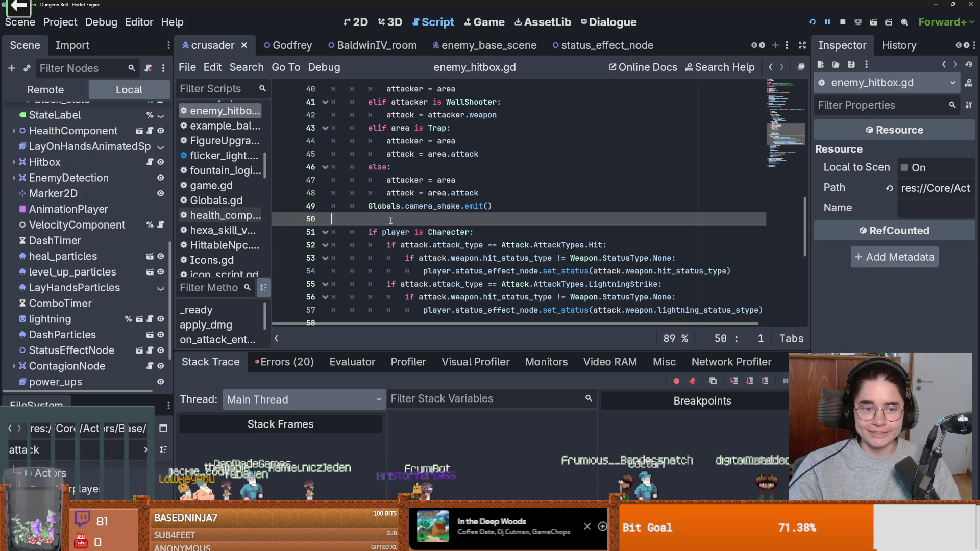
{"action": "key", "text": "ctrl+s"}
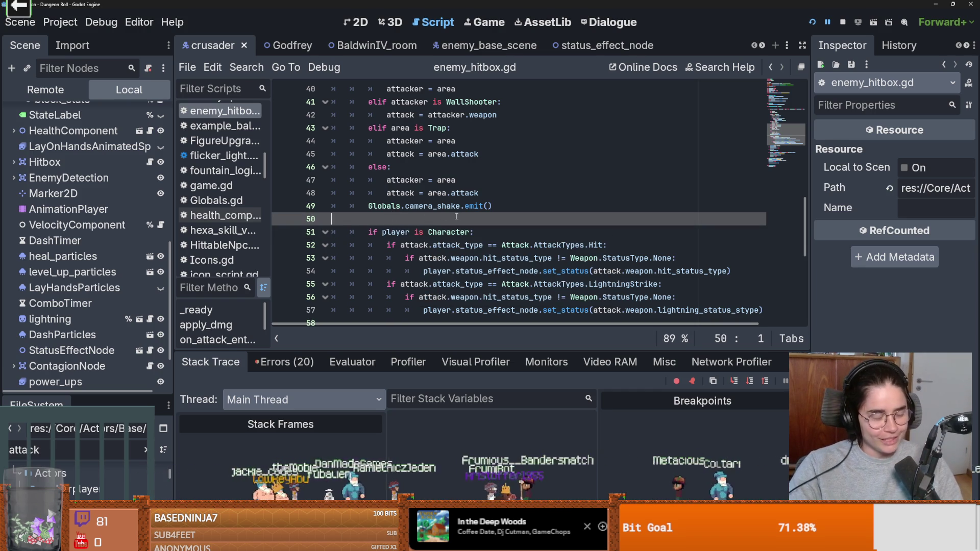
{"action": "key", "text": "ctrl+s"}
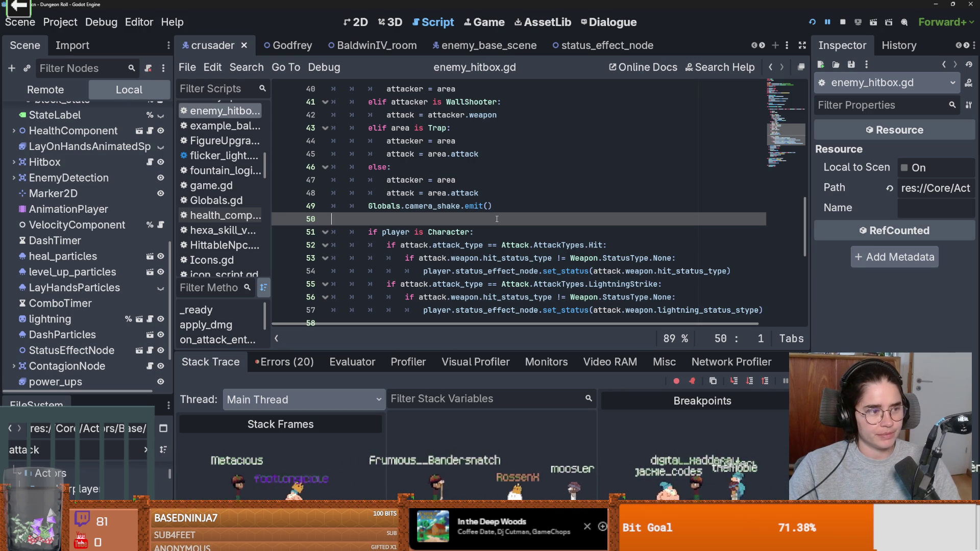
{"action": "left_click", "coordinate": [404, 284]}
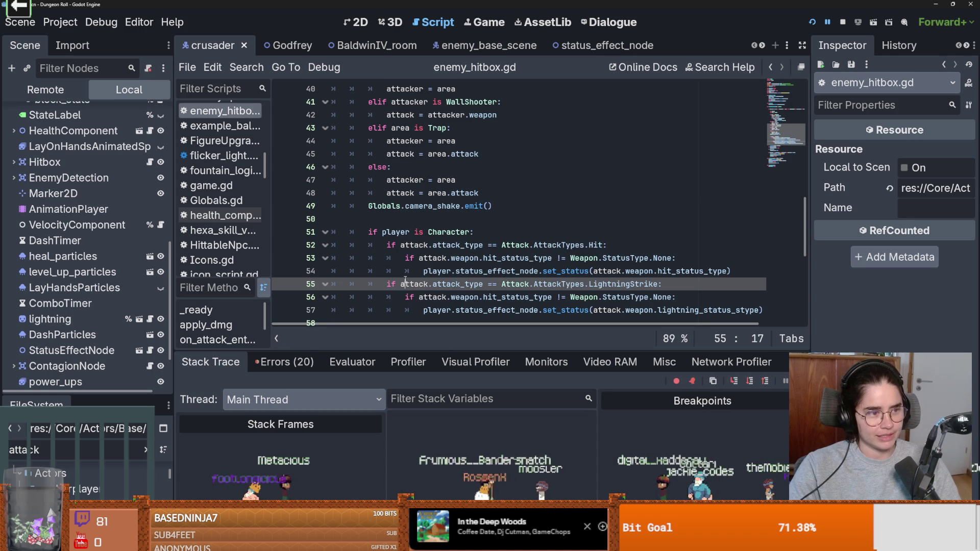
{"action": "key", "text": "ctrl+s"}
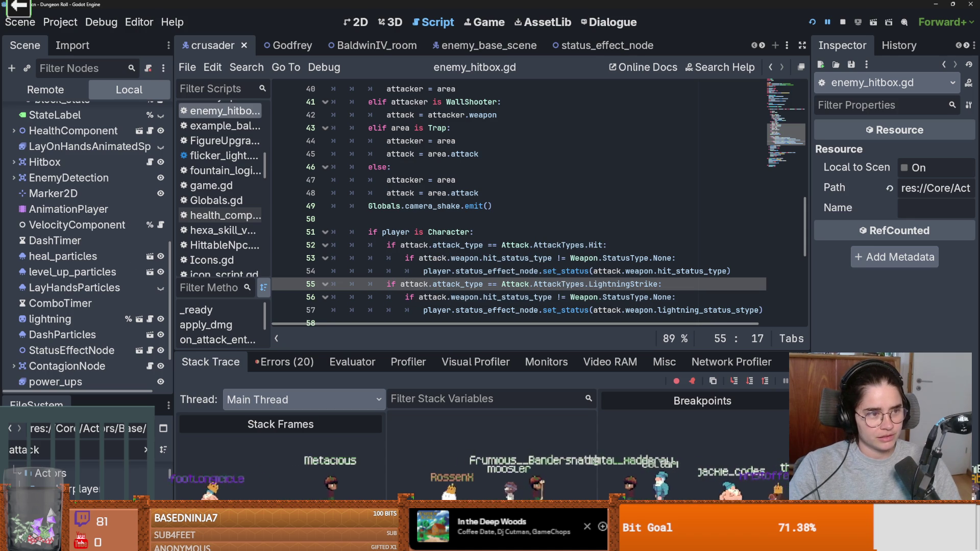
Inspect player and Character on line 51, then go to line 52's attack-type check.
{"action": "left_click", "coordinate": [452, 270]}
{"action": "scroll", "coordinate": [444, 255], "scroll_direction": "down", "scroll_amount": 2}
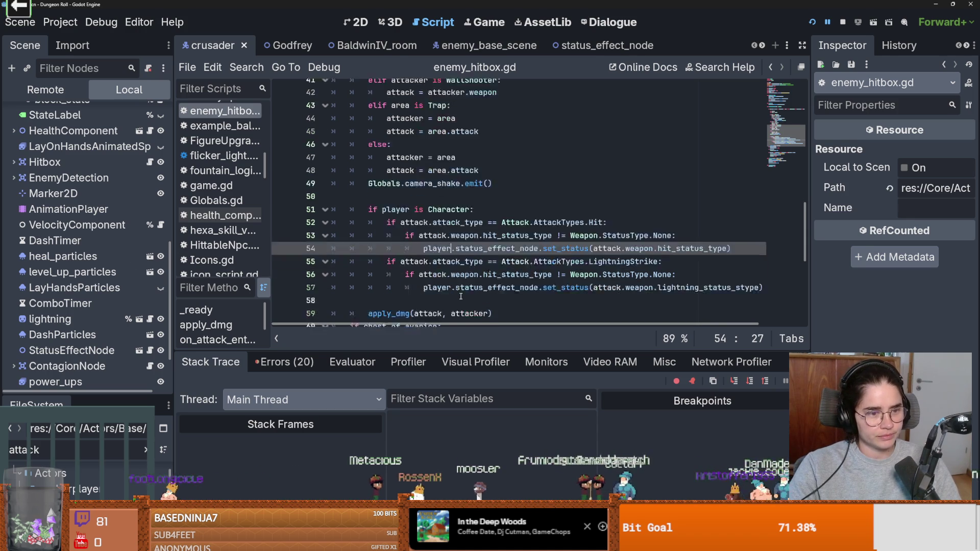
{"action": "left_click", "coordinate": [434, 271]}
{"action": "scroll", "coordinate": [433, 235], "scroll_direction": "up", "scroll_amount": 2}
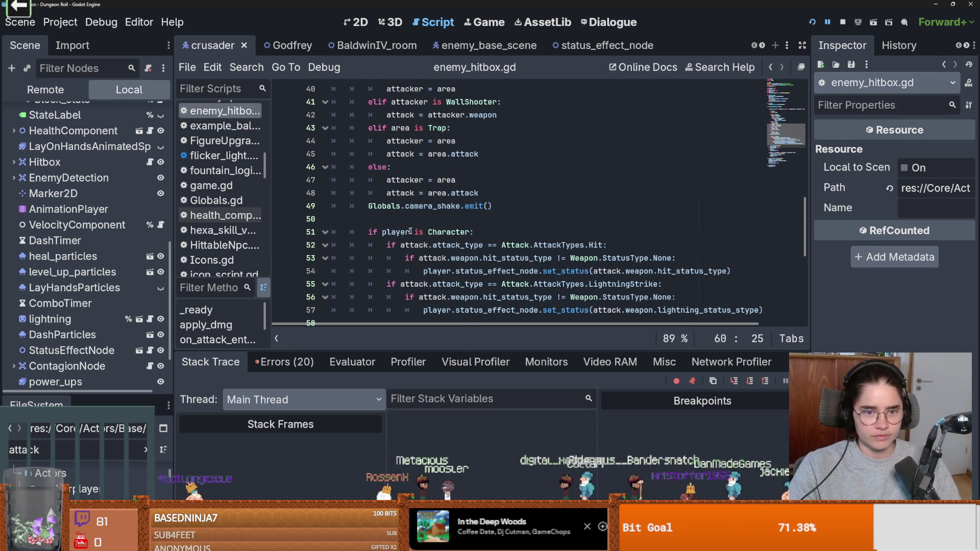
{"action": "double_click", "coordinate": [410, 231]}
{"action": "scroll", "coordinate": [439, 245], "scroll_direction": "up", "scroll_amount": 5}
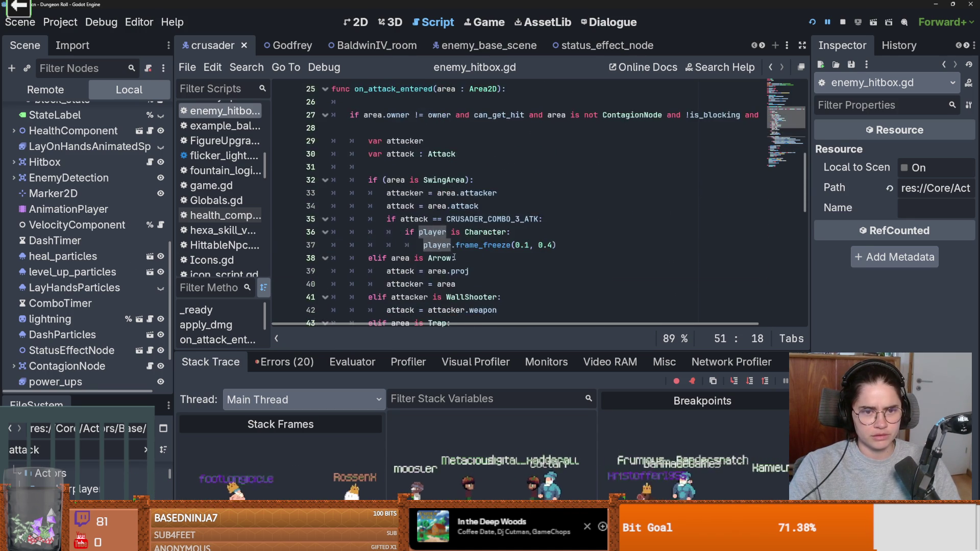
{"action": "scroll", "coordinate": [435, 263], "scroll_direction": "down", "scroll_amount": 3}
{"action": "scroll", "coordinate": [435, 267], "scroll_direction": "down", "scroll_amount": 2}
{"action": "double_click", "coordinate": [450, 232]}
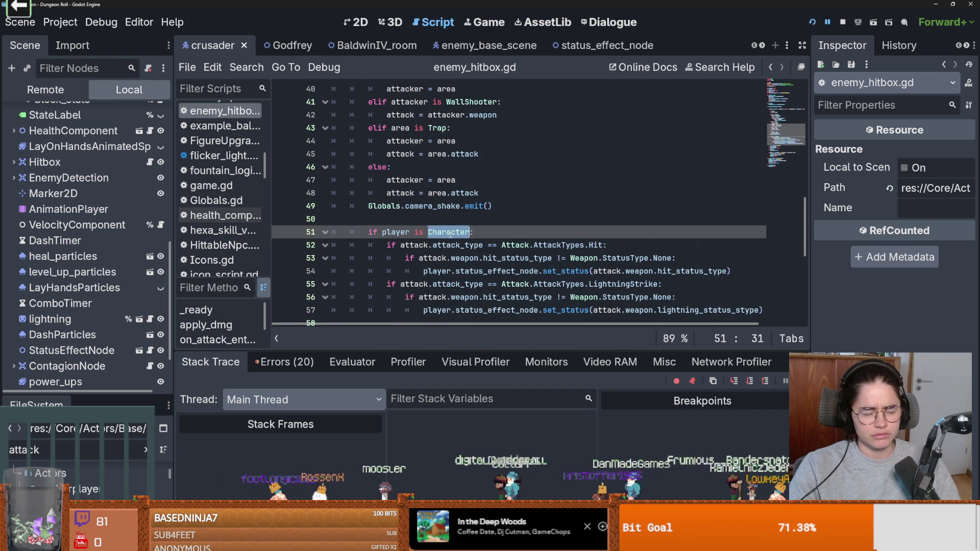
{"action": "scroll", "coordinate": [448, 253], "scroll_direction": "down", "scroll_amount": 1}
{"action": "left_click", "coordinate": [455, 206]}
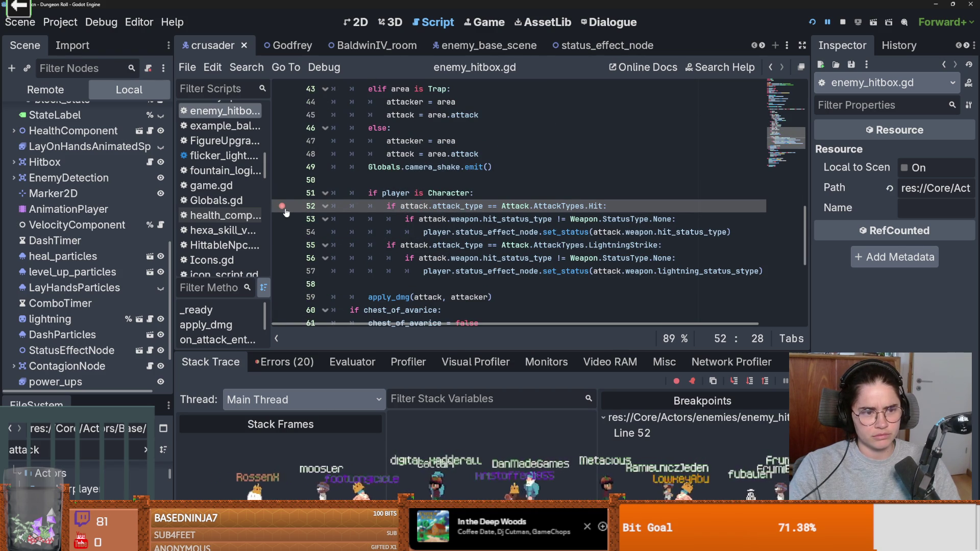
{"action": "scroll", "coordinate": [101, 250], "scroll_direction": "up", "scroll_amount": 3}
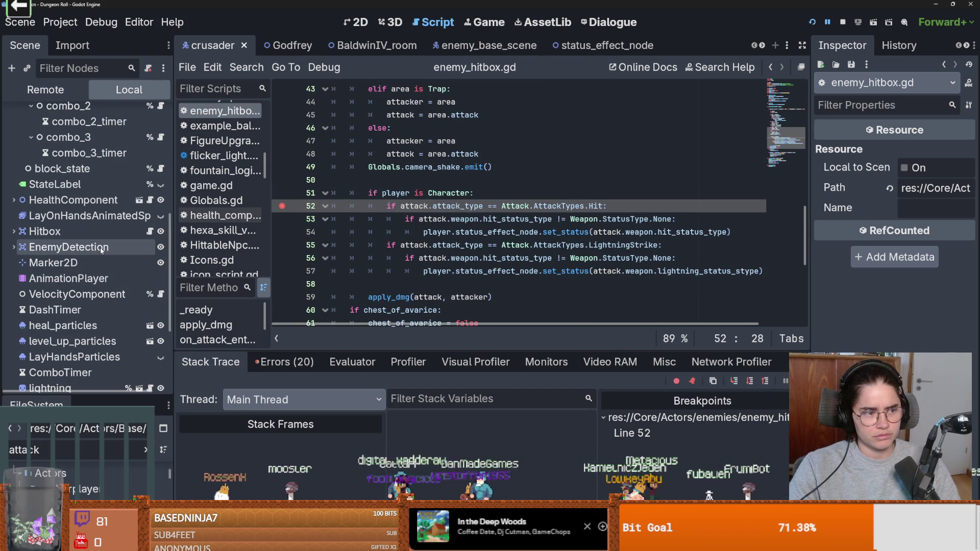
Collapse the crusader's combo_state_machine and combo_state branches, save, and widen the Scene and Inspector docks.
{"action": "left_click", "coordinate": [67, 263]}
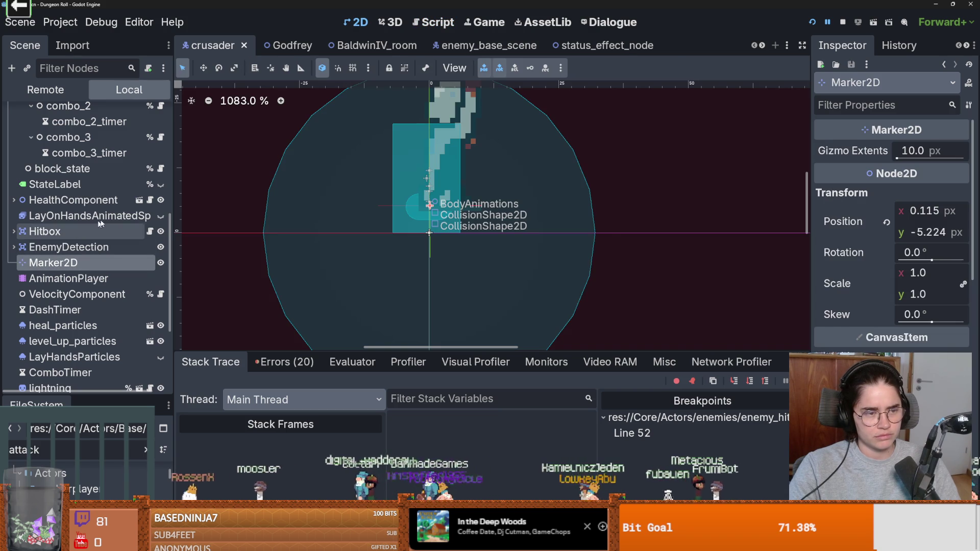
{"action": "key", "text": "ctrl+s"}
{"action": "scroll", "coordinate": [67, 249], "scroll_direction": "up", "scroll_amount": 6}
{"action": "scroll", "coordinate": [67, 249], "scroll_direction": "up", "scroll_amount": 2}
{"action": "left_click", "coordinate": [23, 216]}
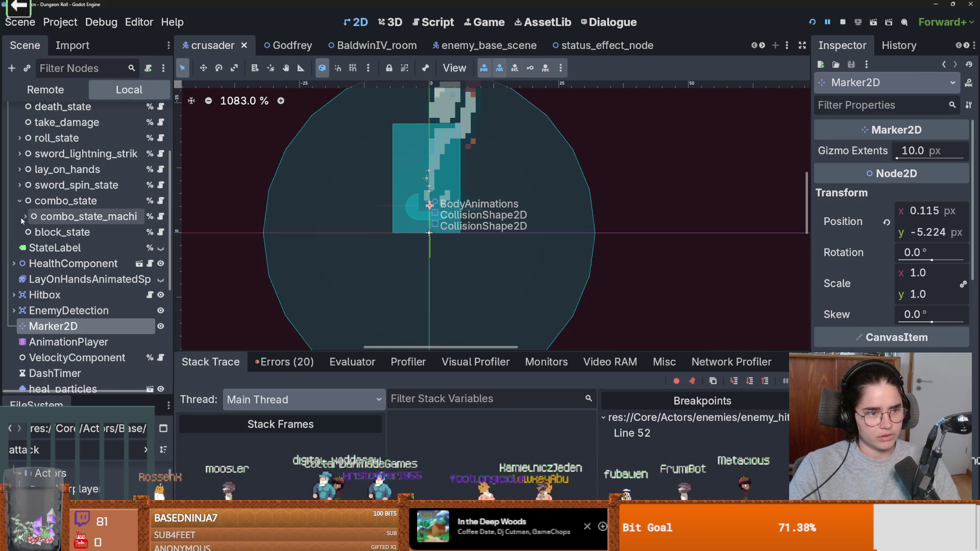
{"action": "key", "text": "ctrl+s"}
{"action": "left_click", "coordinate": [19, 202]}
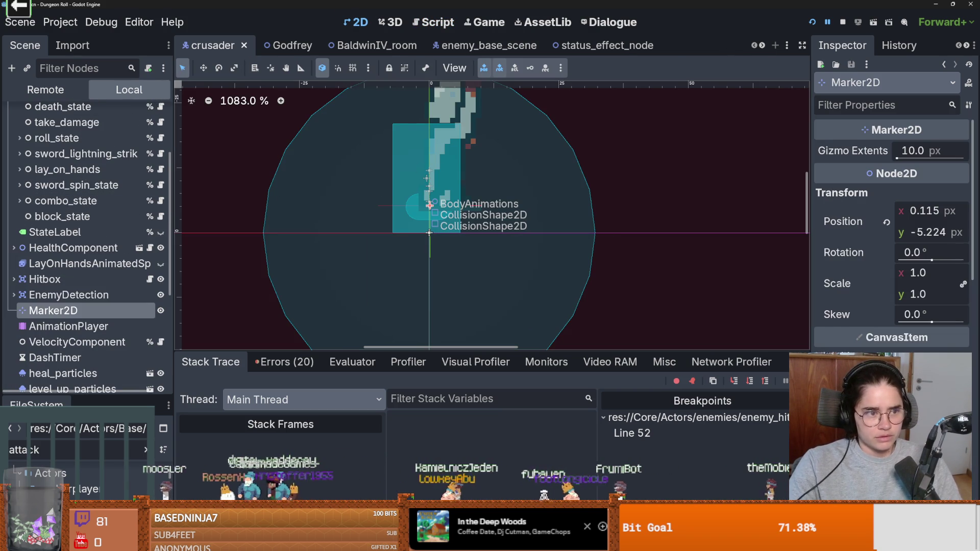
{"action": "scroll", "coordinate": [55, 267], "scroll_direction": "up", "scroll_amount": 3}
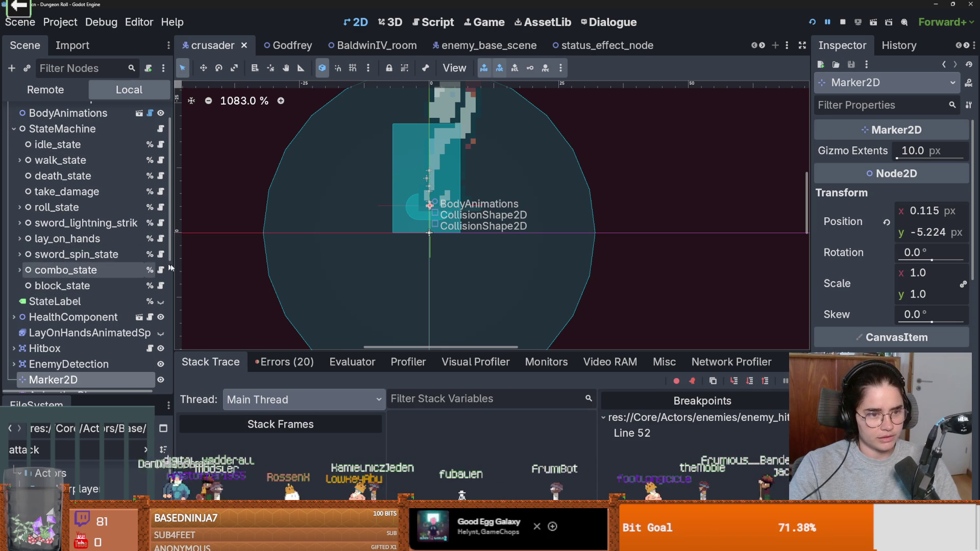
{"action": "left_click_drag", "start_coordinate": [173, 281], "coordinate": [194, 281]}
{"action": "scroll", "coordinate": [96, 267], "scroll_direction": "up", "scroll_amount": 2}
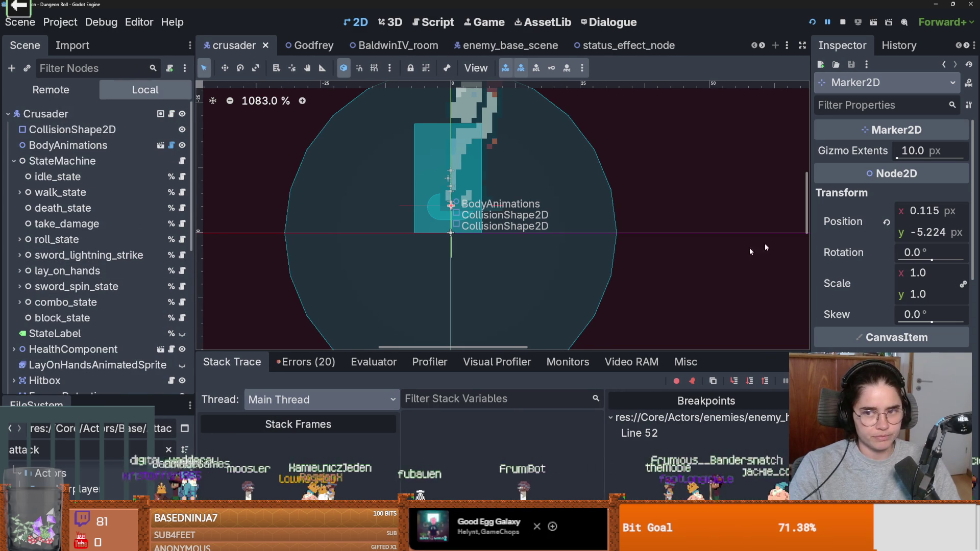
{"action": "left_click_drag", "start_coordinate": [811, 233], "coordinate": [773, 233]}
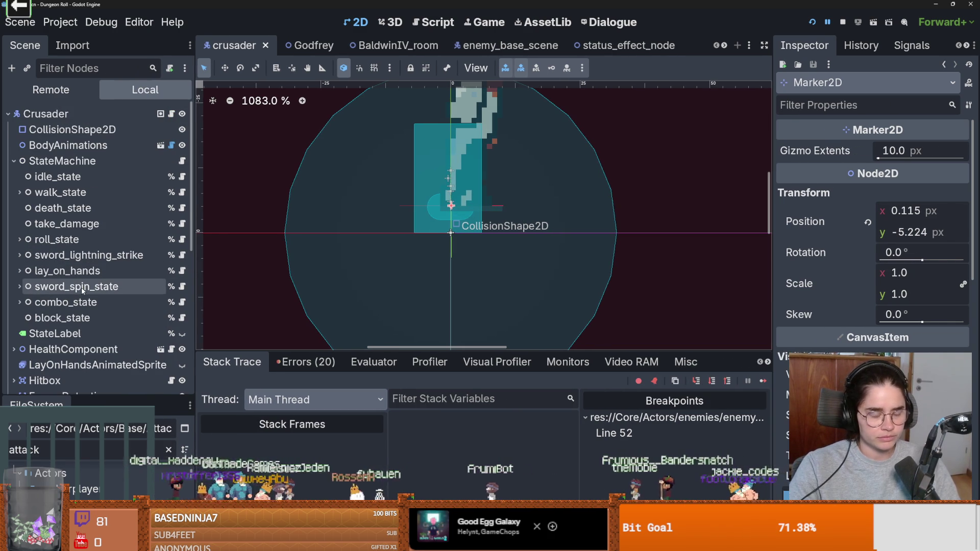
Inspect sword_lightning_strike's Weapon resource settings, checking its Holy status effect.
{"action": "left_click", "coordinate": [84, 255]}
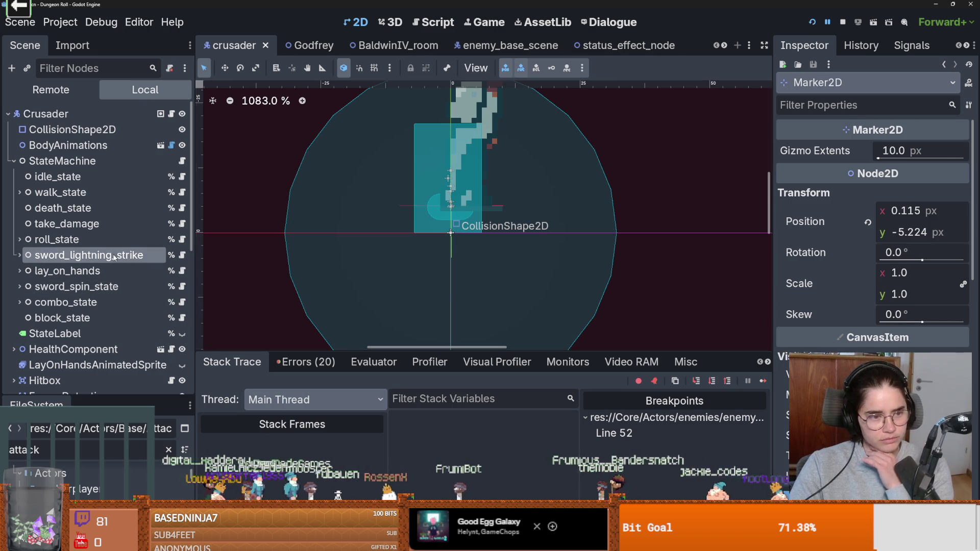
{"action": "scroll", "coordinate": [873, 229], "scroll_direction": "down", "scroll_amount": 5}
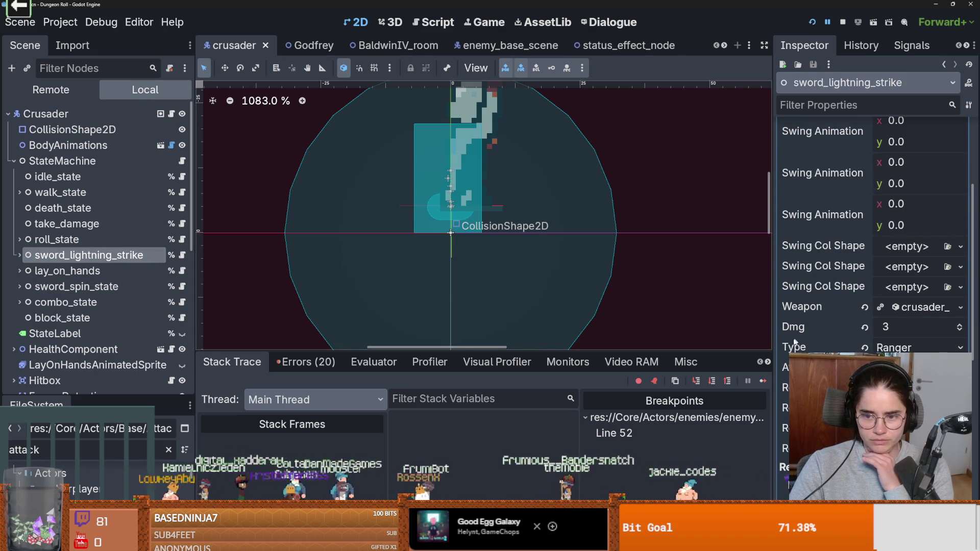
{"action": "left_click_drag", "start_coordinate": [774, 346], "coordinate": [707, 333]}
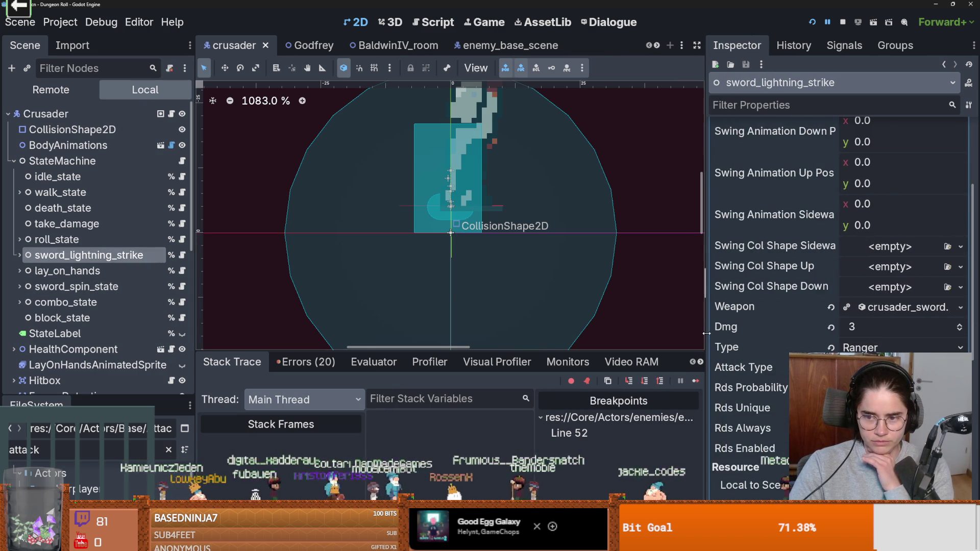
{"action": "left_click", "coordinate": [883, 308]}
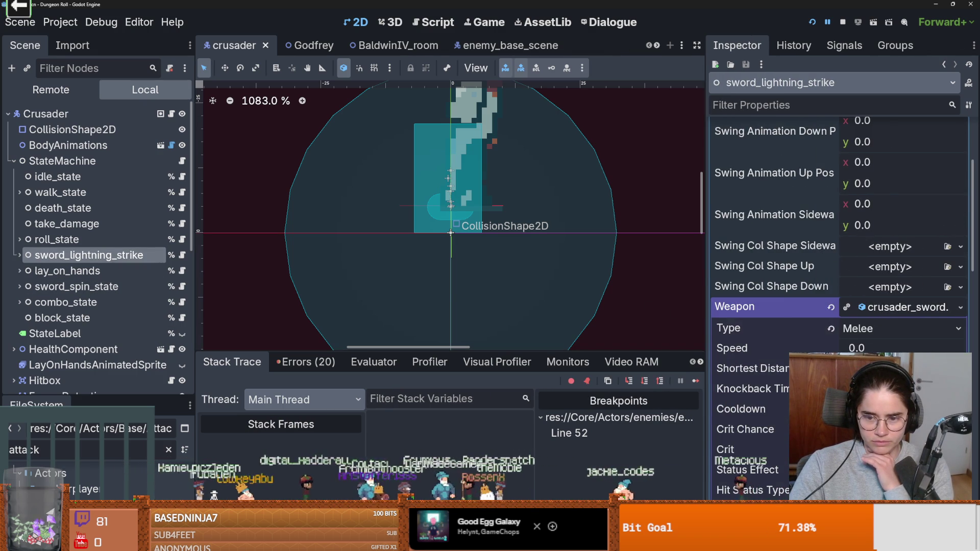
{"action": "scroll", "coordinate": [837, 307], "scroll_direction": "down", "scroll_amount": 3}
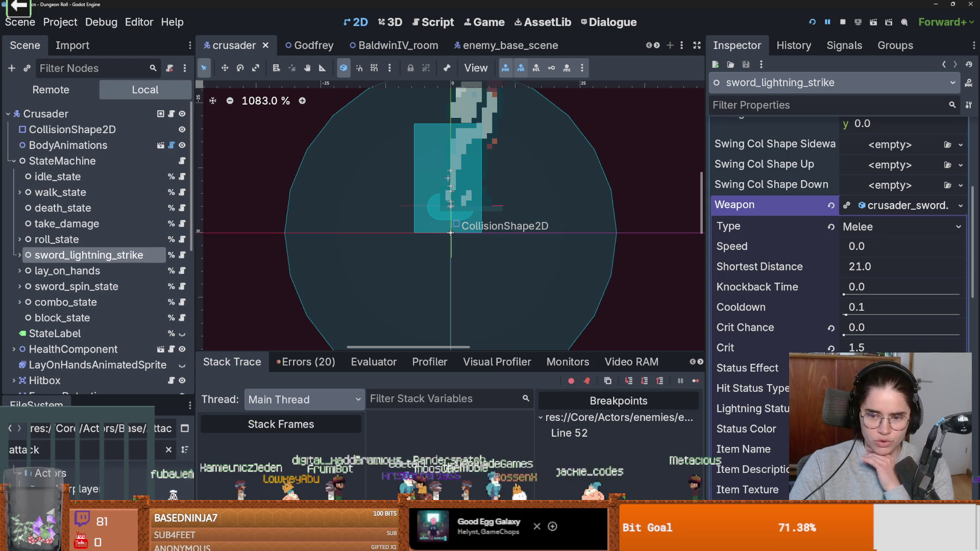
{"action": "left_click", "coordinate": [897, 210]}
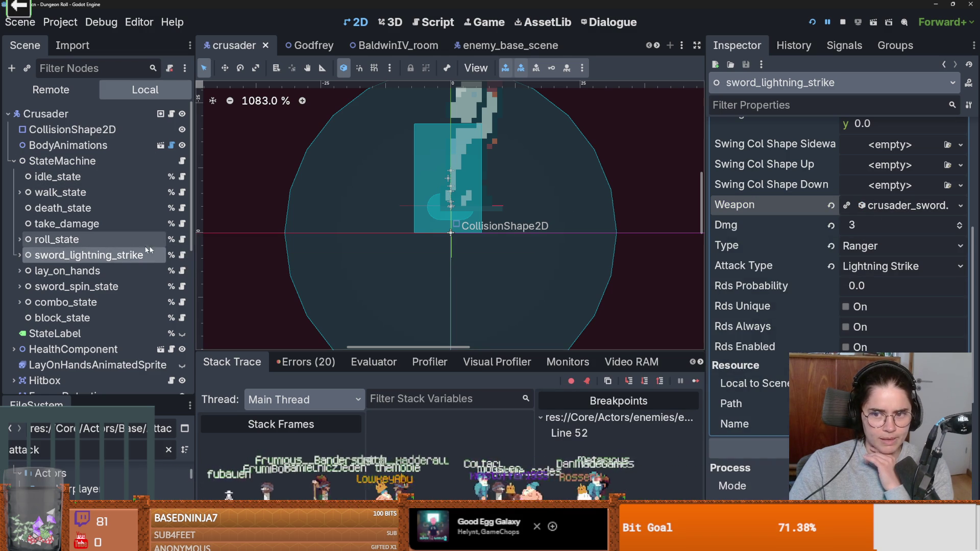
{"action": "left_click", "coordinate": [879, 208]}
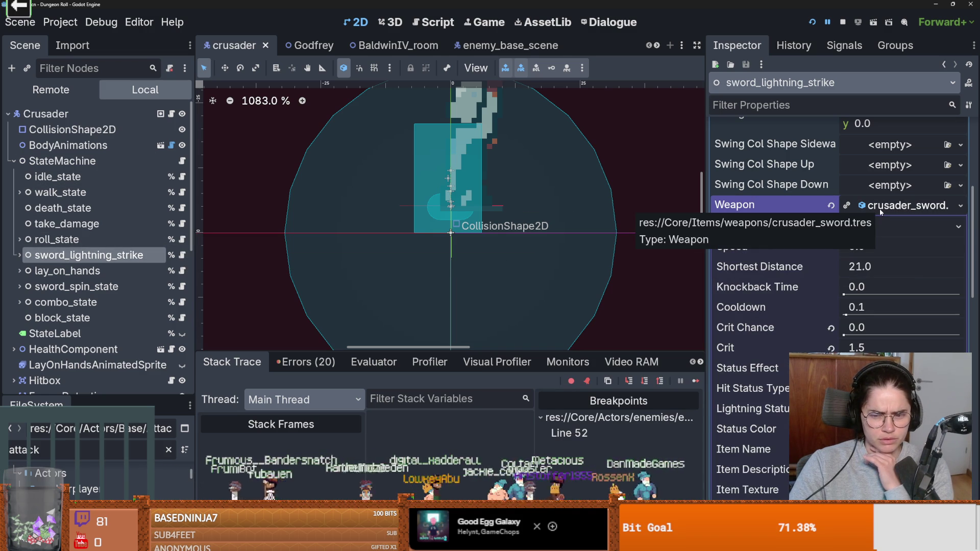
{"action": "scroll", "coordinate": [817, 232], "scroll_direction": "down", "scroll_amount": 2}
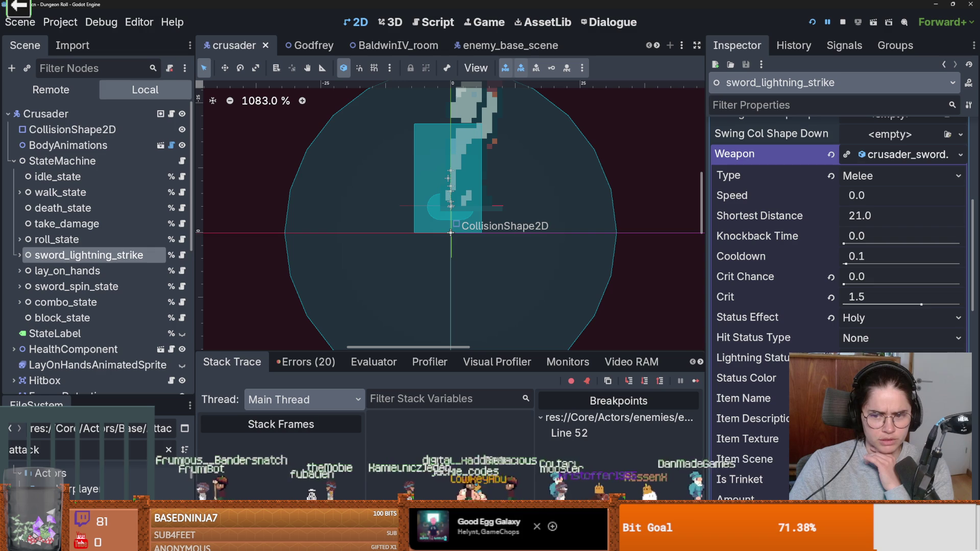
{"action": "left_click", "coordinate": [817, 155]}
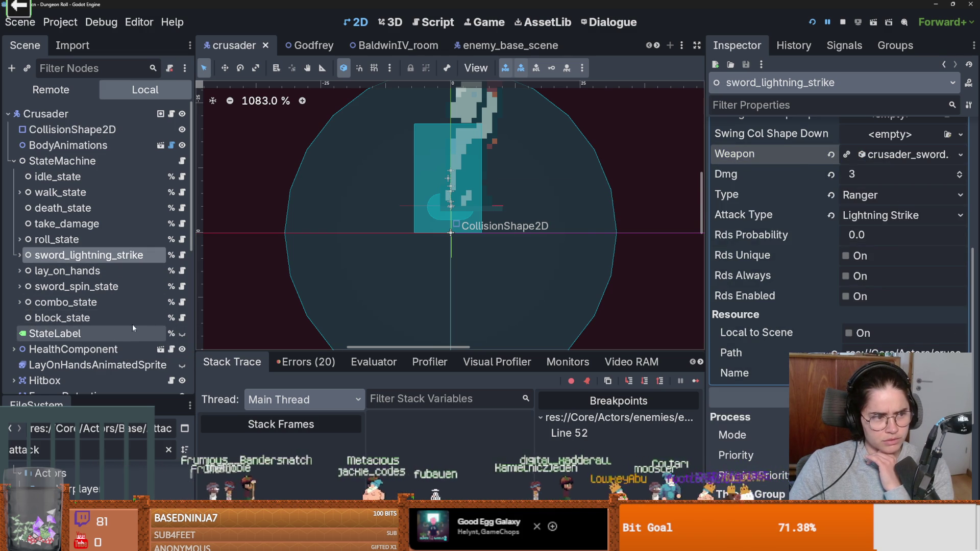
{"action": "scroll", "coordinate": [164, 259], "scroll_direction": "down", "scroll_amount": 3}
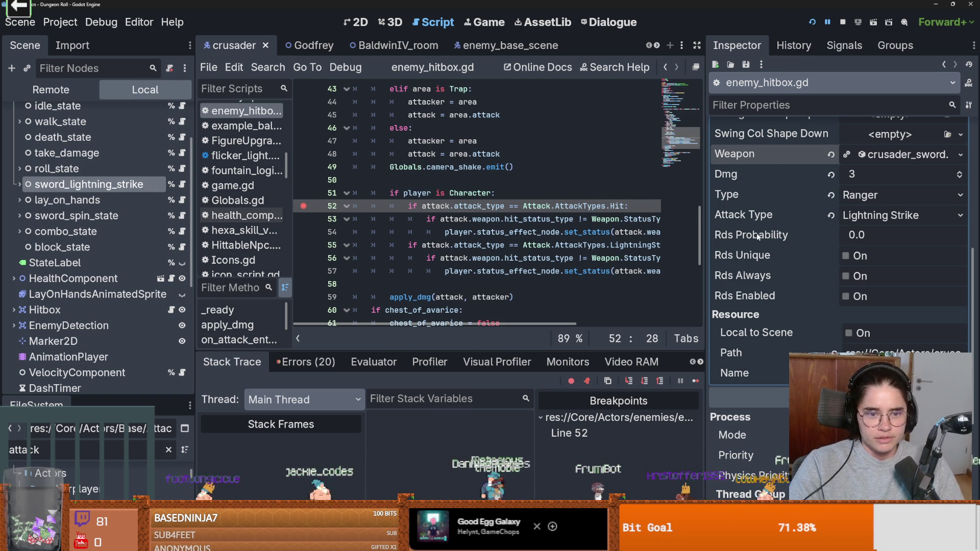
Restore the Inspector width and launch Dungeon Roll in the embedded Game view.
{"action": "left_click_drag", "start_coordinate": [709, 250], "coordinate": [874, 250]}
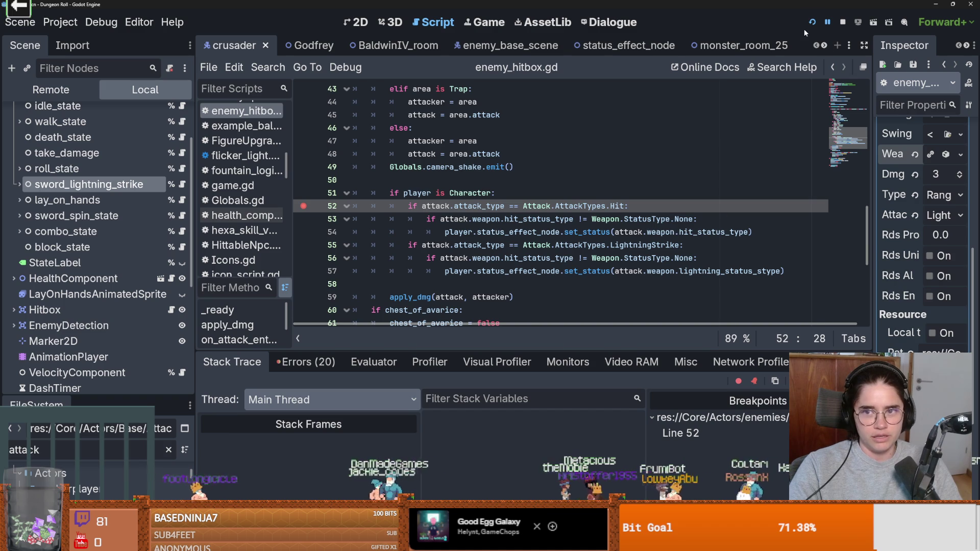
{"action": "left_click_drag", "start_coordinate": [876, 206], "coordinate": [851, 206]}
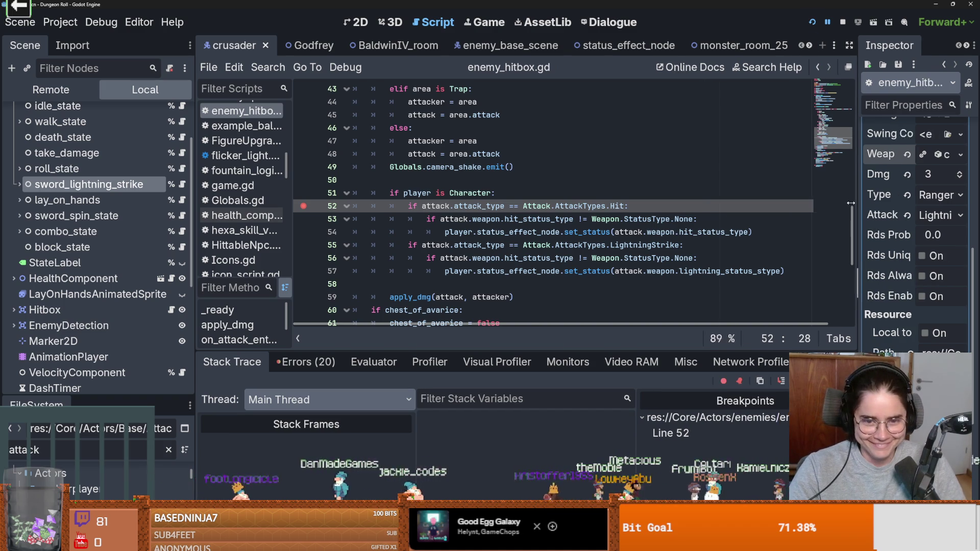
{"action": "left_click", "coordinate": [812, 22]}
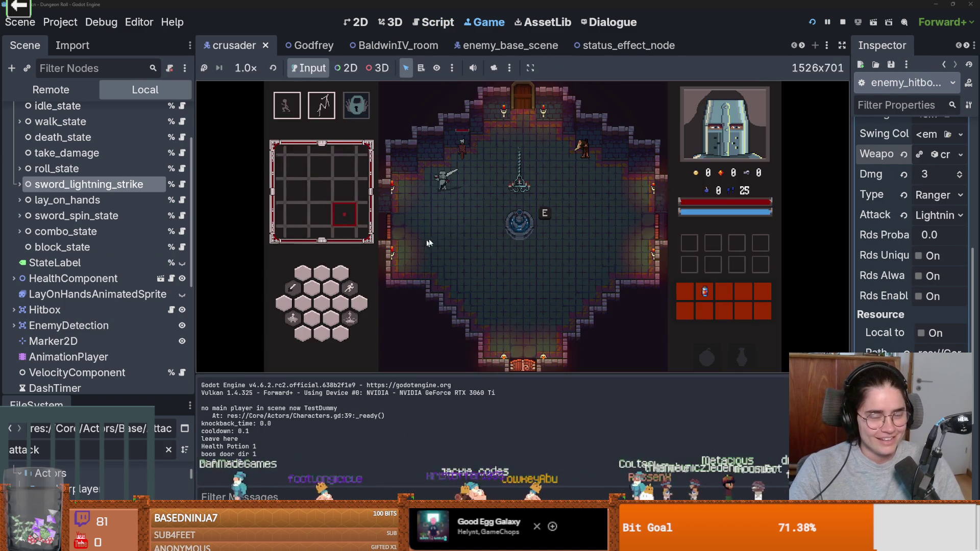
Enable debug on the room choice screen, enter a listed room, and continue past the breakpoint.
{"action": "key", "text": "e"}
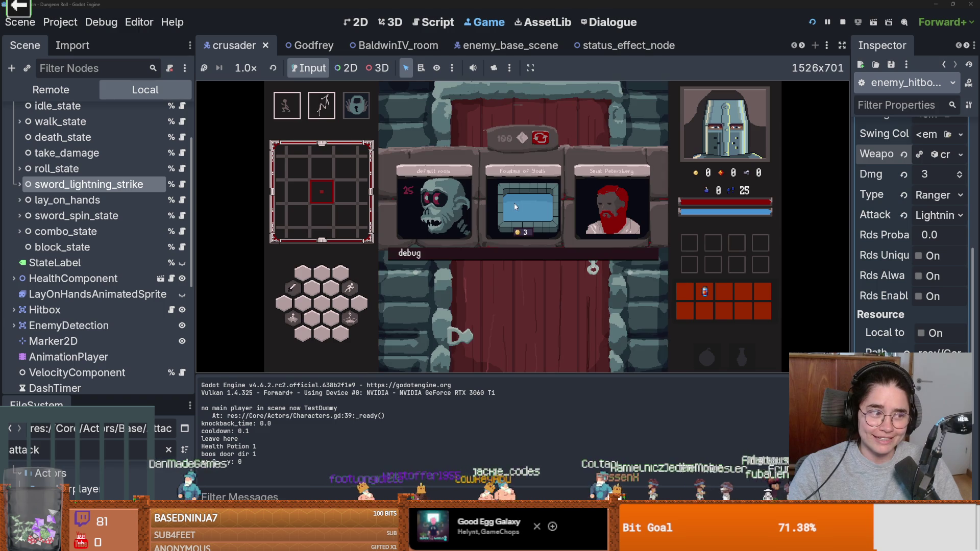
{"action": "left_click", "coordinate": [529, 255]}
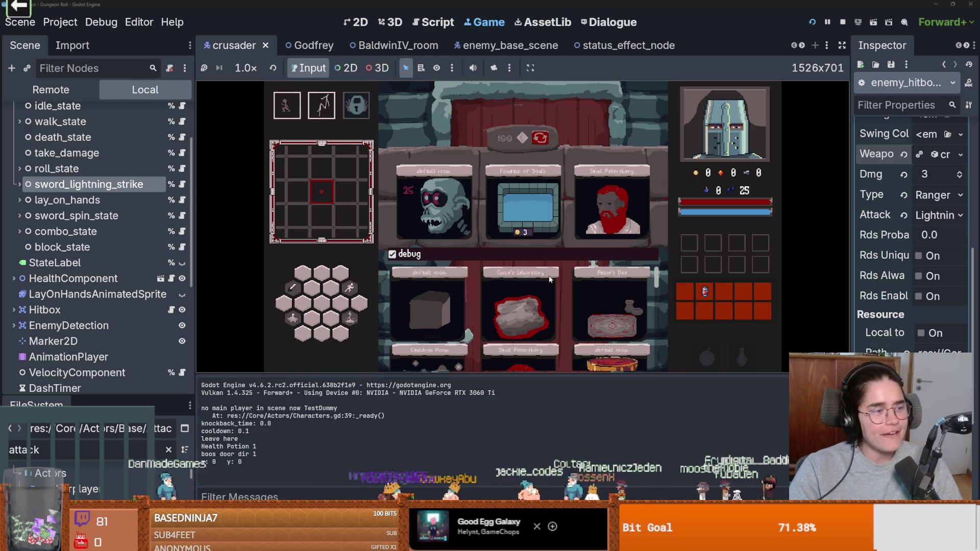
{"action": "left_click", "coordinate": [613, 319]}
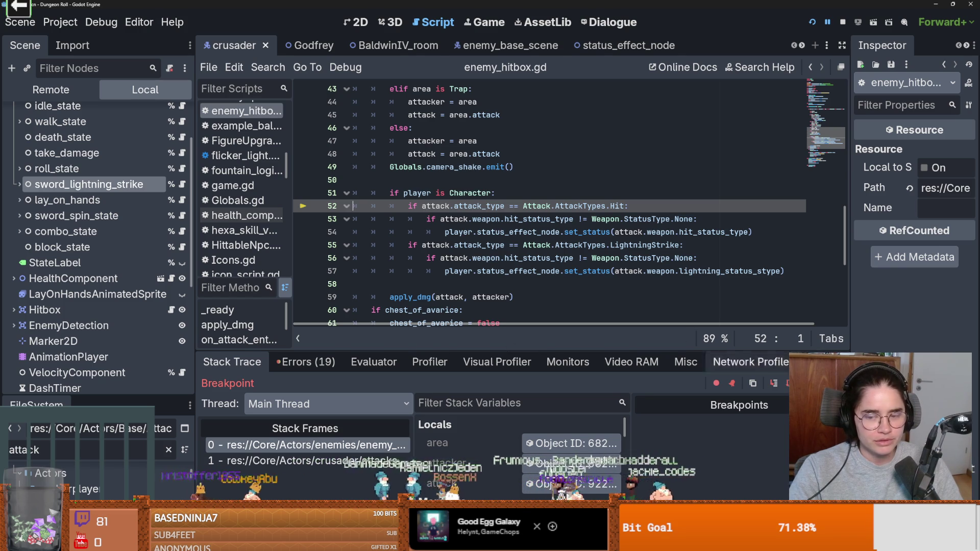
{"action": "key", "text": "F12"}
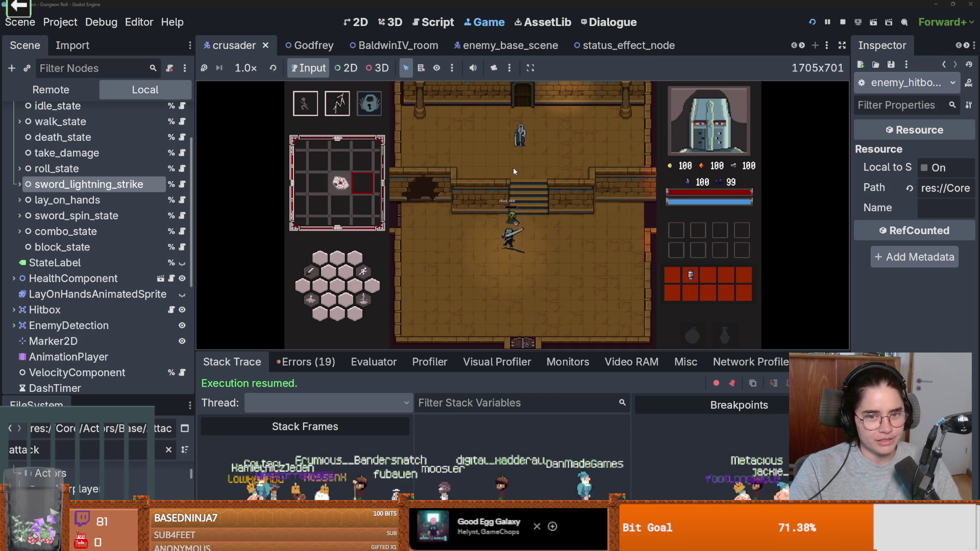
Ask Baldwin for upgrades and take the Holy Strike upgrade.
{"action": "key", "text": "e"}
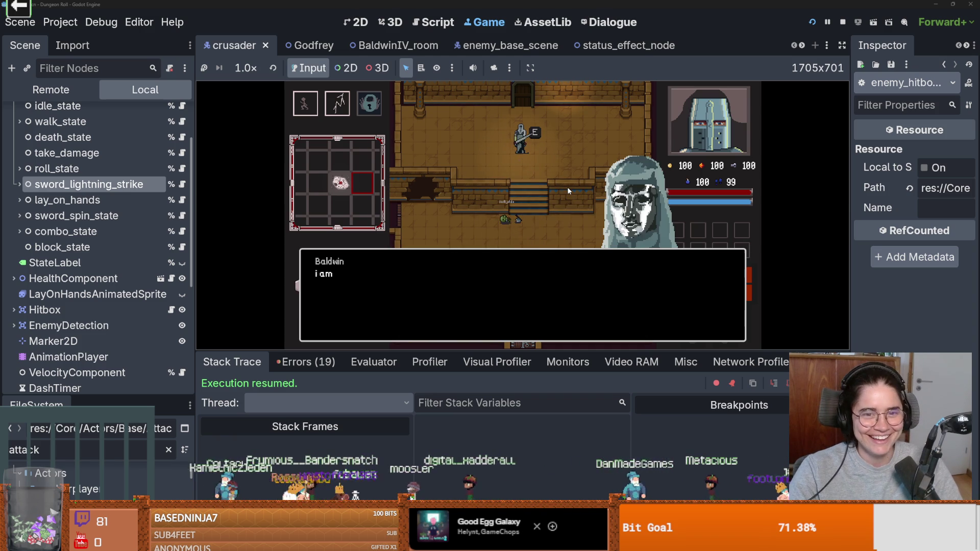
{"action": "key", "text": "Down"}
{"action": "key", "text": "Return"}
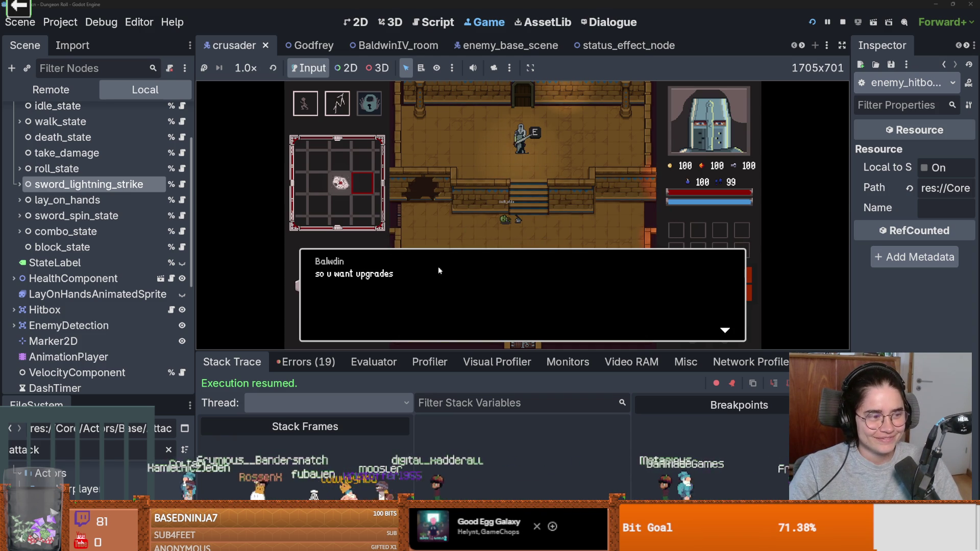
{"action": "key", "text": "Return"}
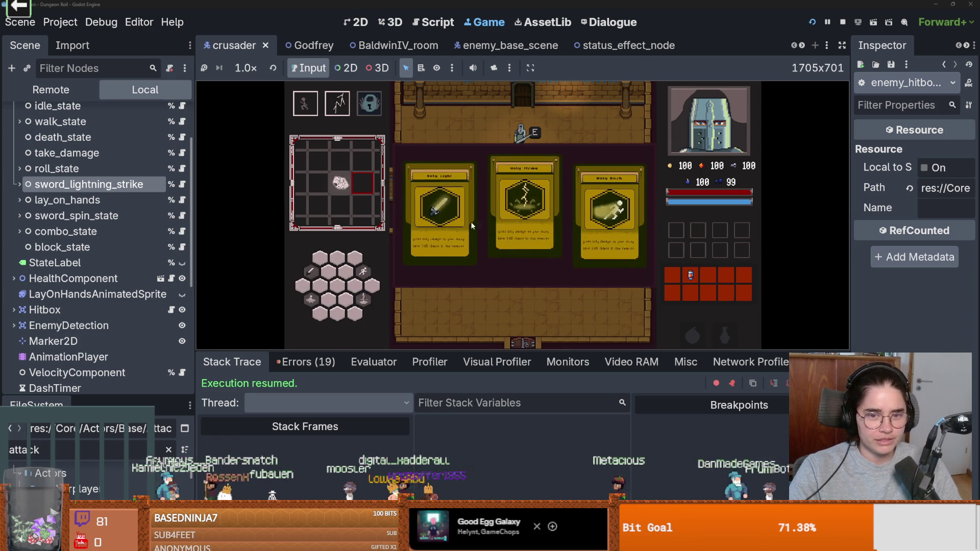
{"action": "left_click", "coordinate": [521, 226]}
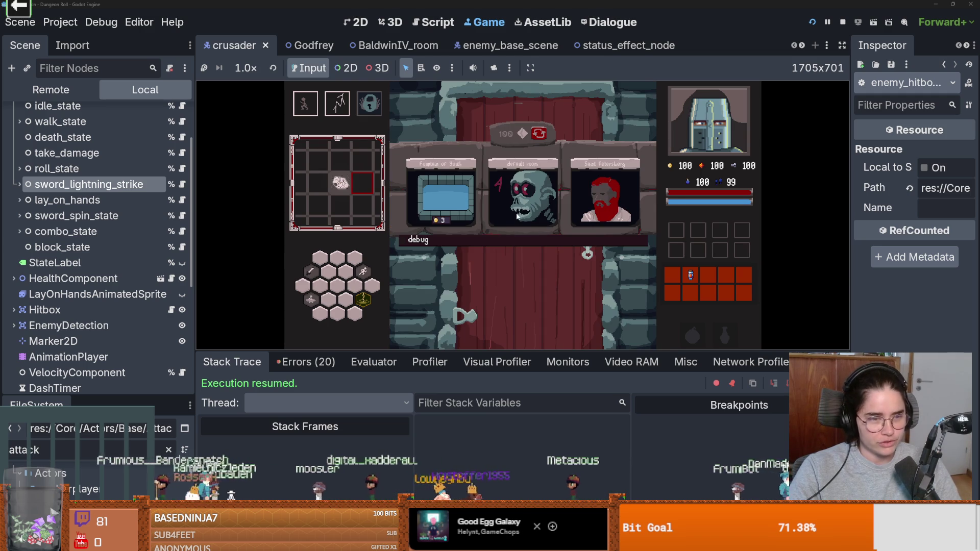
{"action": "key", "text": "Return"}
Walk through the top door into the next room and cast the lightning sword strike.
{"action": "key", "text": "w"}
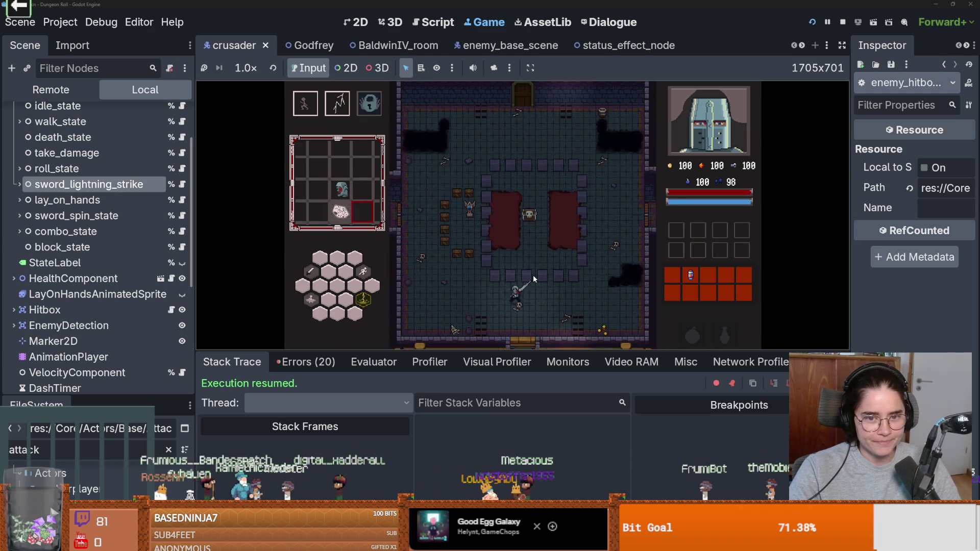
{"action": "key", "text": "2"}
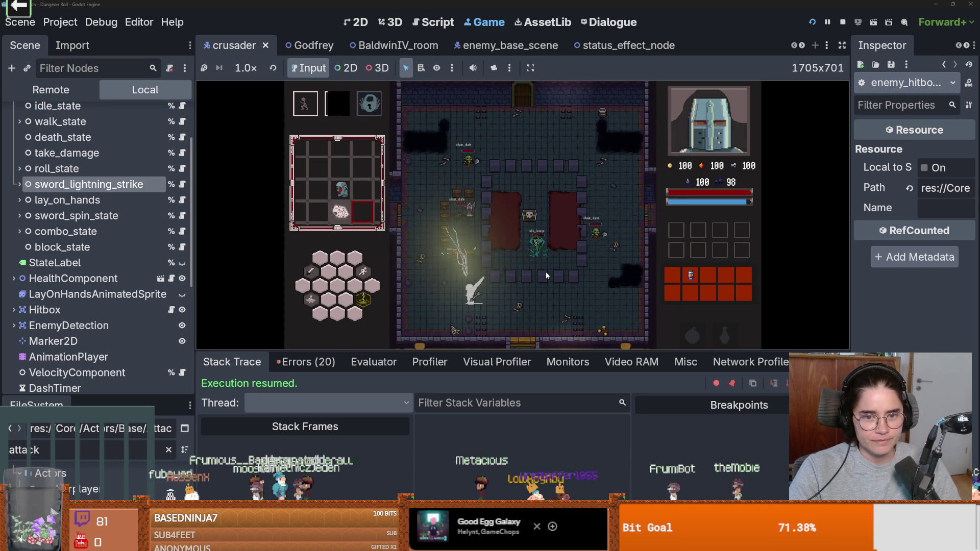
{"action": "key", "text": "a"}
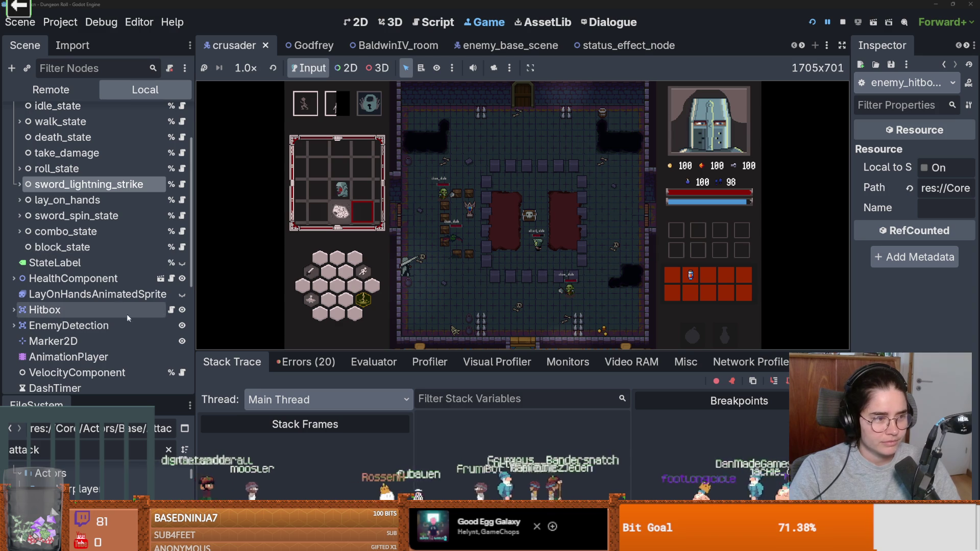
Open the Hitbox node's enemy_hitbox.gd, review its status-effect branches, and save.
{"action": "scroll", "coordinate": [103, 305], "scroll_direction": "down", "scroll_amount": 2}
{"action": "scroll", "coordinate": [103, 305], "scroll_direction": "down", "scroll_amount": 2}
{"action": "scroll", "coordinate": [111, 299], "scroll_direction": "up", "scroll_amount": 2}
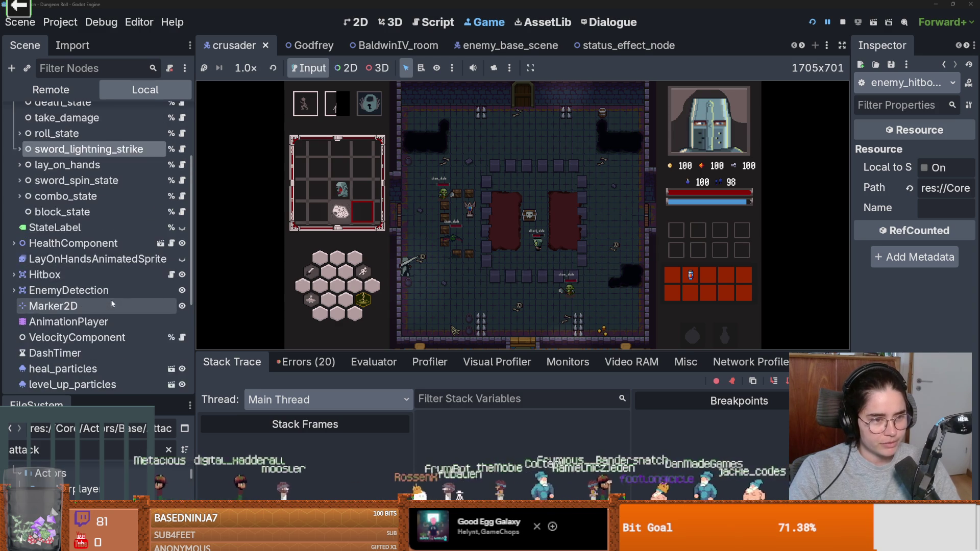
{"action": "scroll", "coordinate": [112, 299], "scroll_direction": "up", "scroll_amount": 3}
{"action": "scroll", "coordinate": [112, 299], "scroll_direction": "down", "scroll_amount": 2}
{"action": "scroll", "coordinate": [113, 298], "scroll_direction": "up", "scroll_amount": 4}
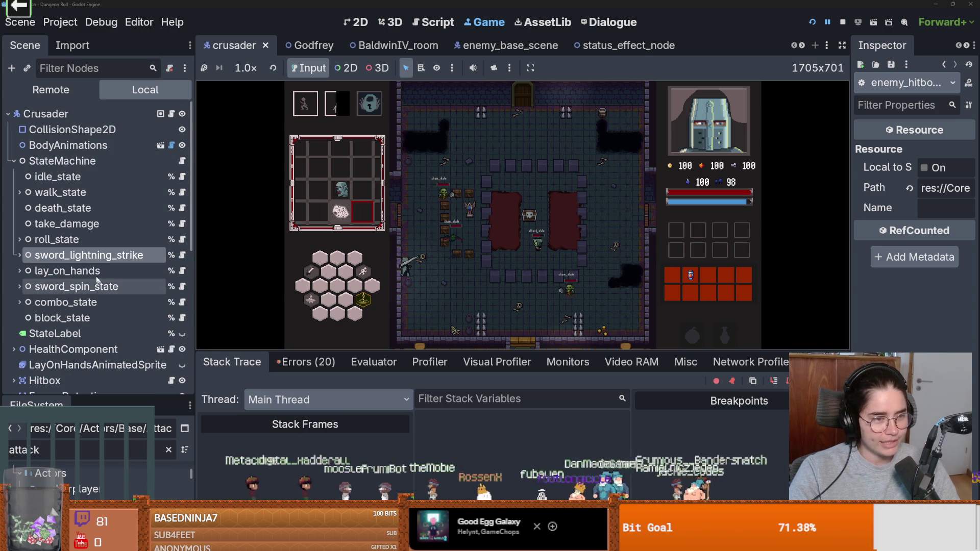
{"action": "scroll", "coordinate": [114, 306], "scroll_direction": "down", "scroll_amount": 2}
{"action": "scroll", "coordinate": [115, 309], "scroll_direction": "down", "scroll_amount": 6}
{"action": "left_click", "coordinate": [171, 239]}
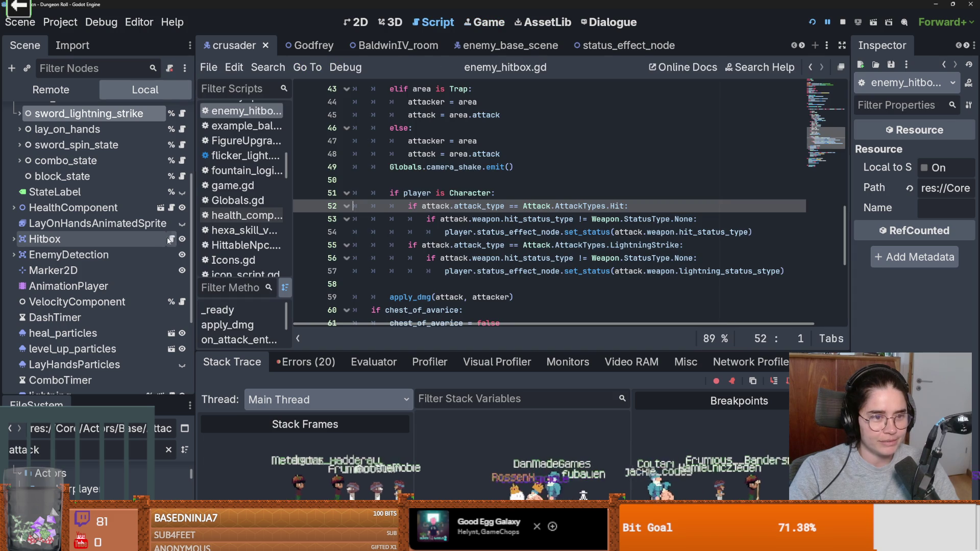
{"action": "scroll", "coordinate": [561, 283], "scroll_direction": "down", "scroll_amount": 1}
{"action": "scroll", "coordinate": [567, 275], "scroll_direction": "up", "scroll_amount": 1}
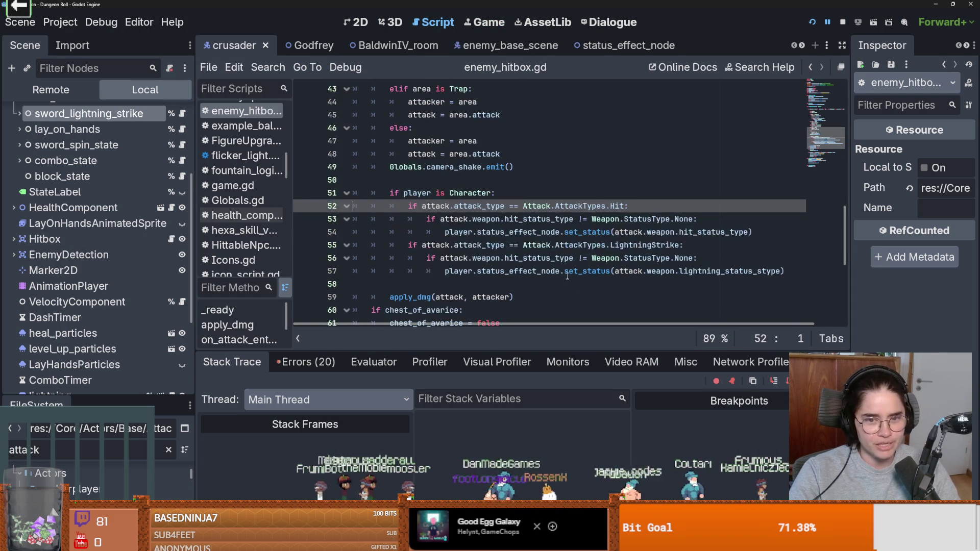
{"action": "scroll", "coordinate": [568, 274], "scroll_direction": "up", "scroll_amount": 2}
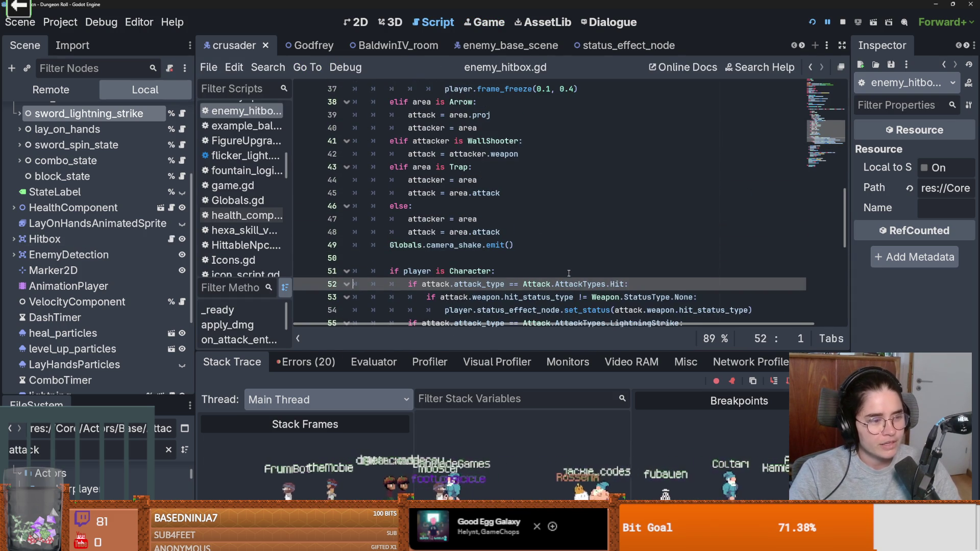
{"action": "scroll", "coordinate": [568, 275], "scroll_direction": "down", "scroll_amount": 1}
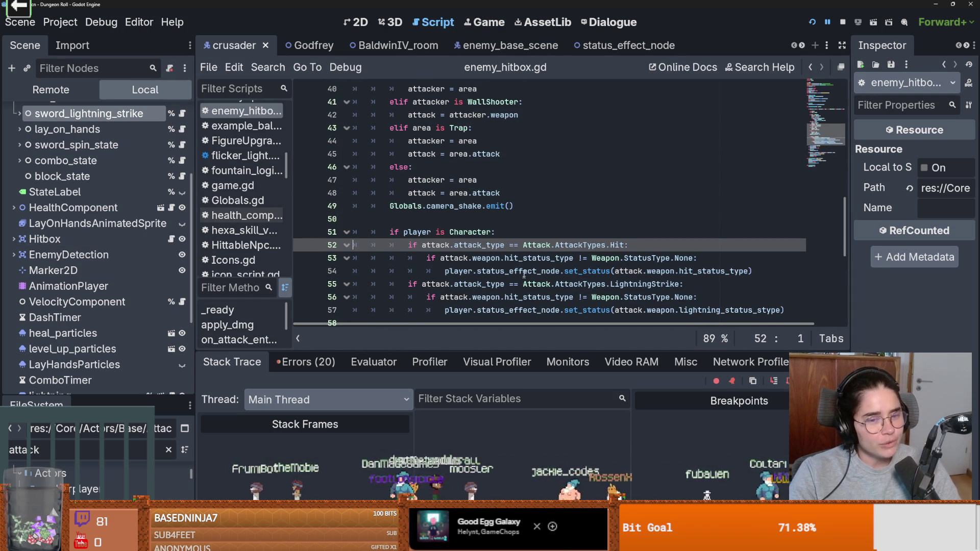
{"action": "scroll", "coordinate": [523, 273], "scroll_direction": "up", "scroll_amount": 1}
{"action": "key", "text": "ctrl+s"}
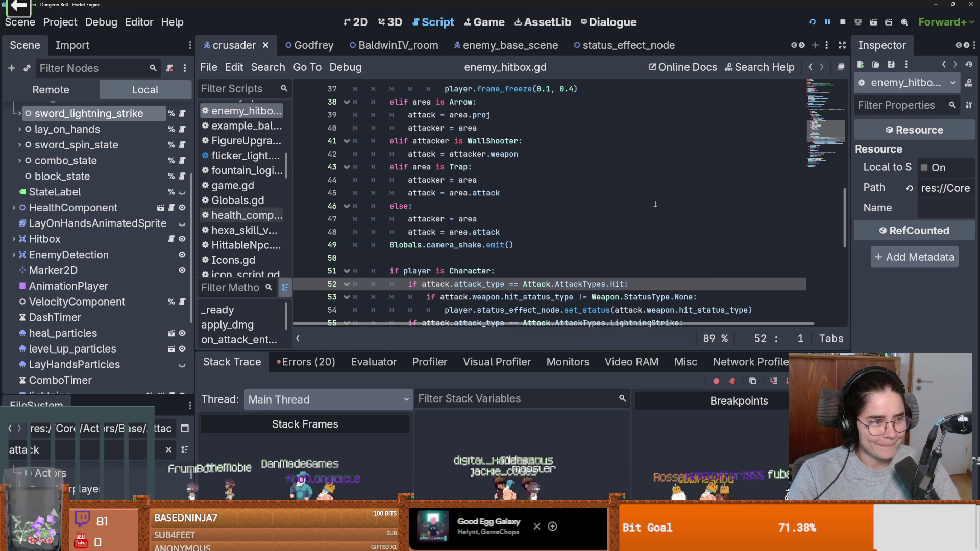
Examine the Hit attack-type check and line 53's status check around the breakpoint.
{"action": "scroll", "coordinate": [690, 203], "scroll_direction": "down", "scroll_amount": 1}
{"action": "scroll", "coordinate": [690, 203], "scroll_direction": "up", "scroll_amount": 1}
{"action": "scroll", "coordinate": [691, 203], "scroll_direction": "down", "scroll_amount": 1}
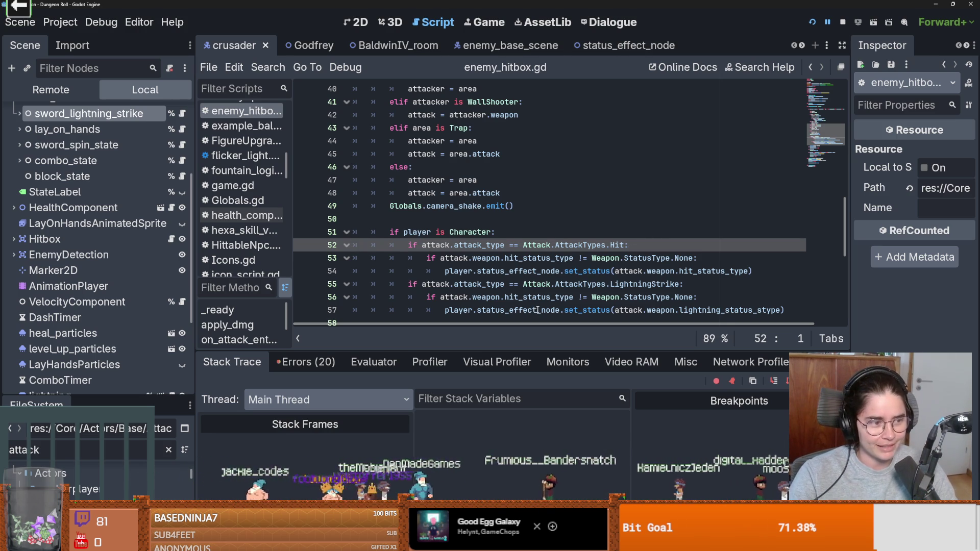
{"action": "mouse_move", "coordinate": [537, 305]}
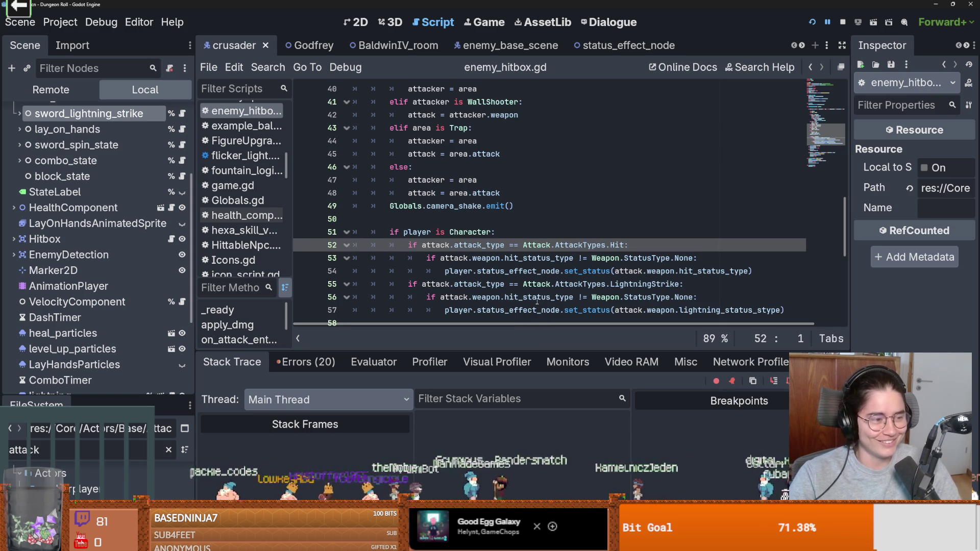
{"action": "mouse_move", "coordinate": [527, 262]}
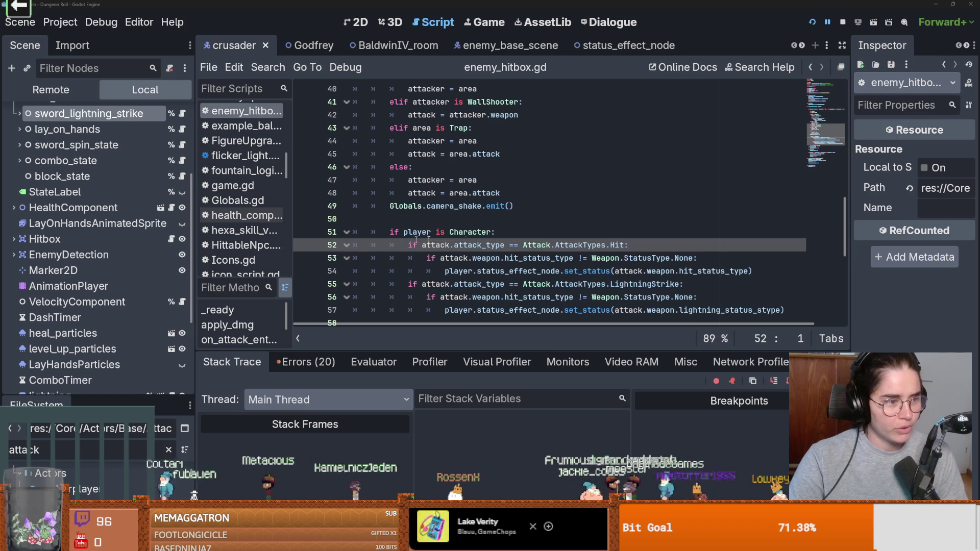
{"action": "left_click", "coordinate": [523, 244]}
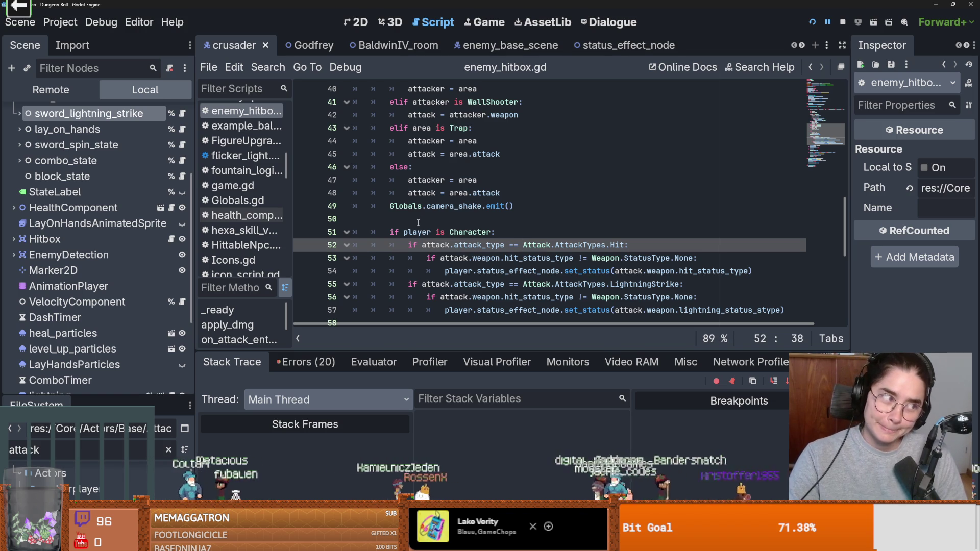
{"action": "left_click", "coordinate": [427, 257]}
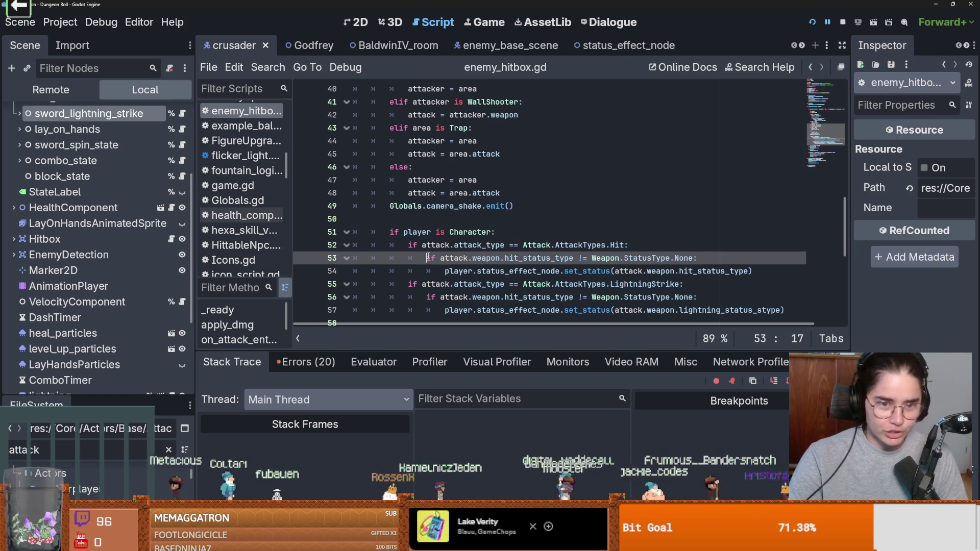
{"action": "scroll", "coordinate": [480, 270], "scroll_direction": "down", "scroll_amount": 1}
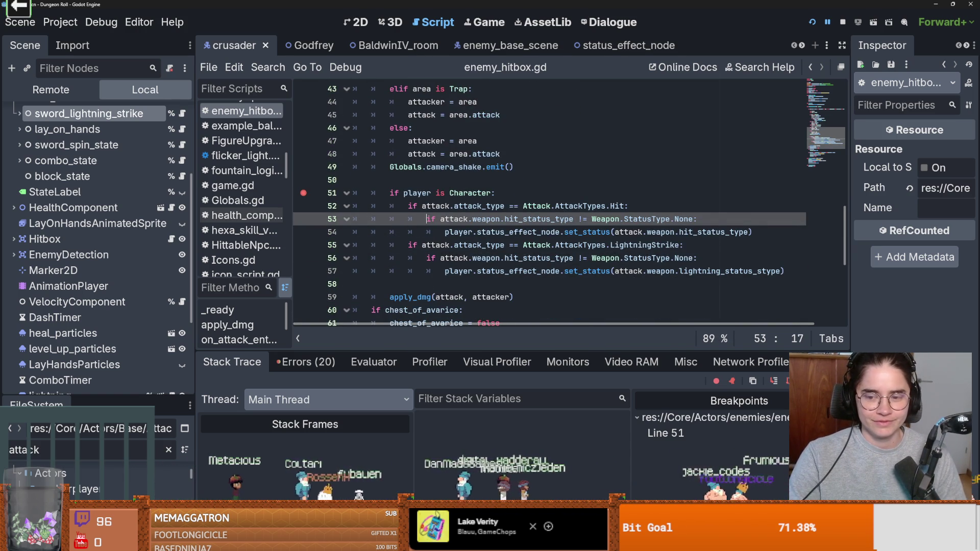
Resume the game, move the crusader west, and cast the first ability until the breakpoint hits.
{"action": "left_click", "coordinate": [473, 18]}
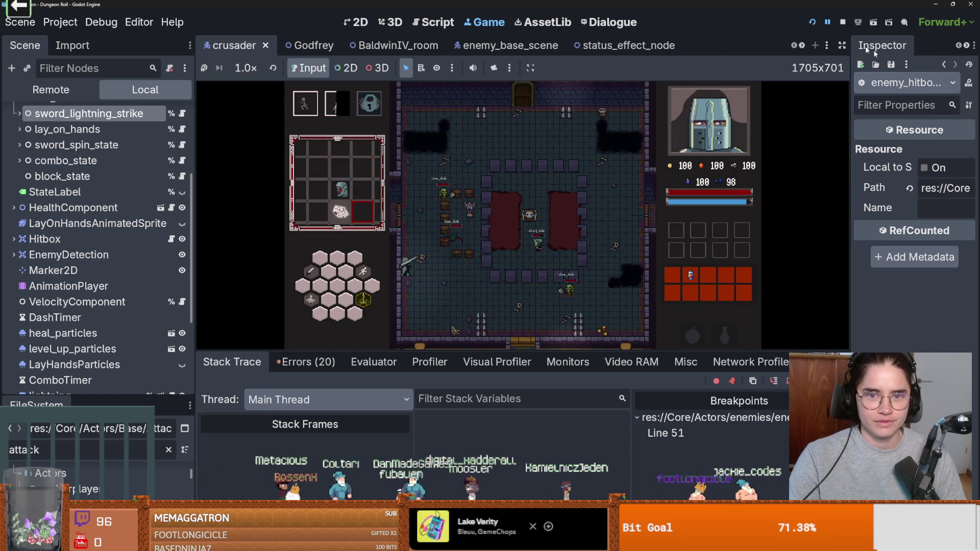
{"action": "left_click", "coordinate": [828, 23]}
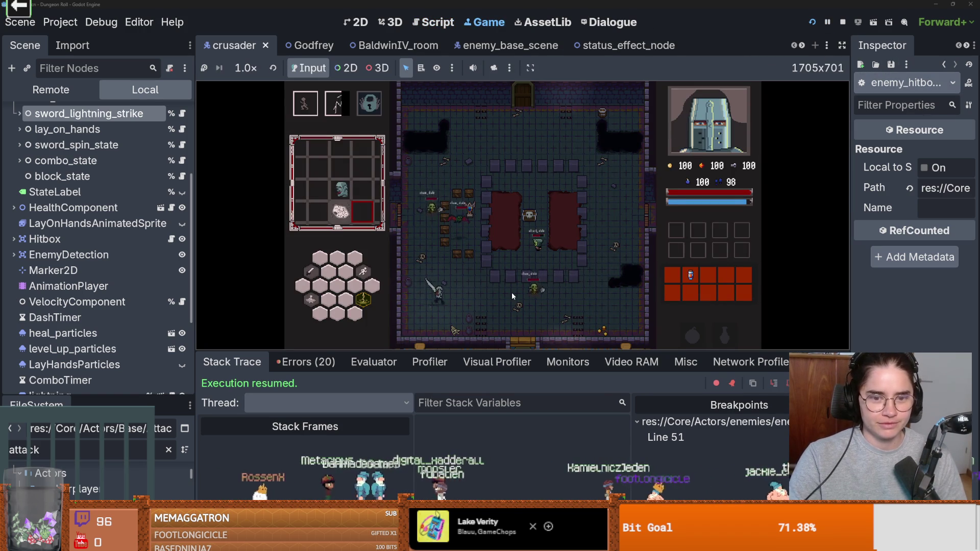
{"action": "key", "text": "a"}
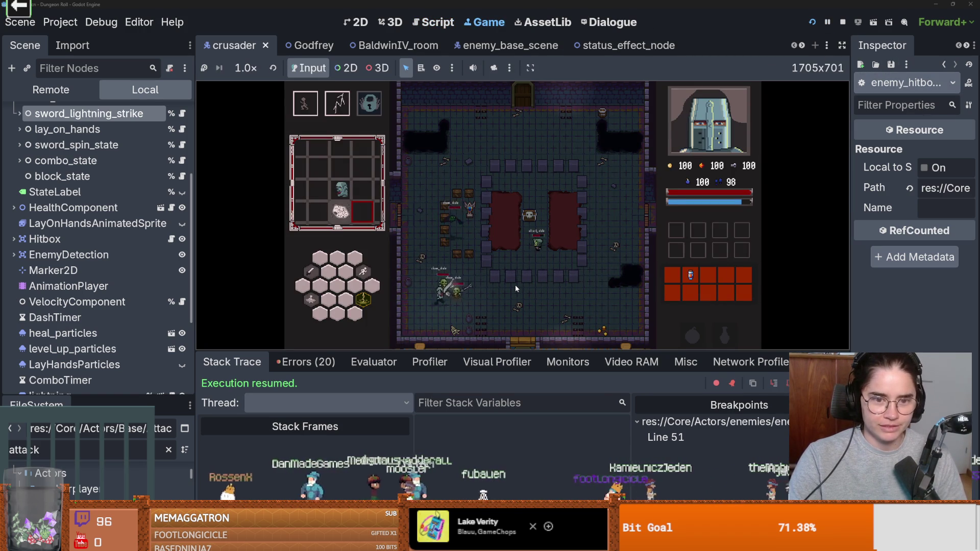
{"action": "key", "text": "space"}
{"action": "type", "text": "d"}
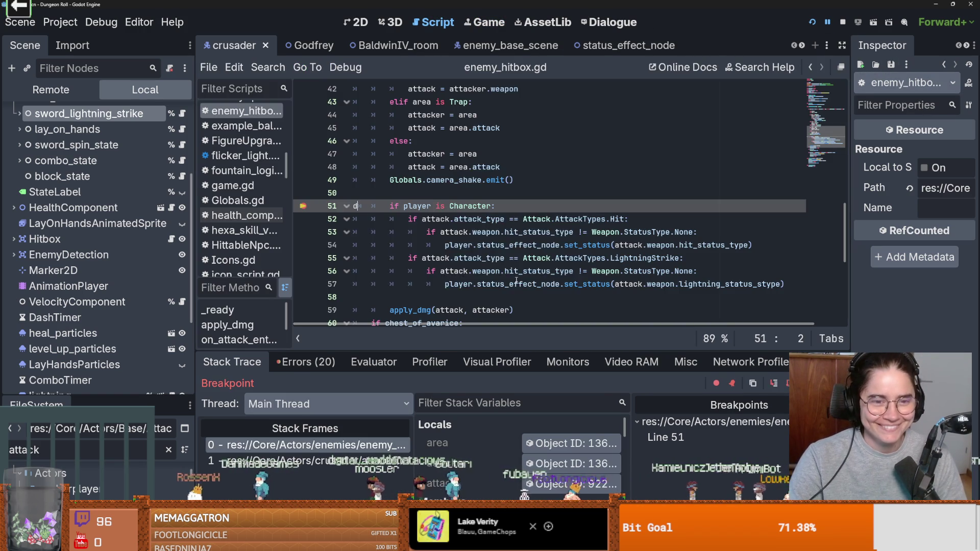
Step over to line 52 and inspect the attack local's Attack Types and Types dictionaries.
{"action": "left_click", "coordinate": [775, 384]}
{"action": "left_click_drag", "start_coordinate": [545, 349], "coordinate": [547, 255]}
{"action": "left_click", "coordinate": [442, 409]}
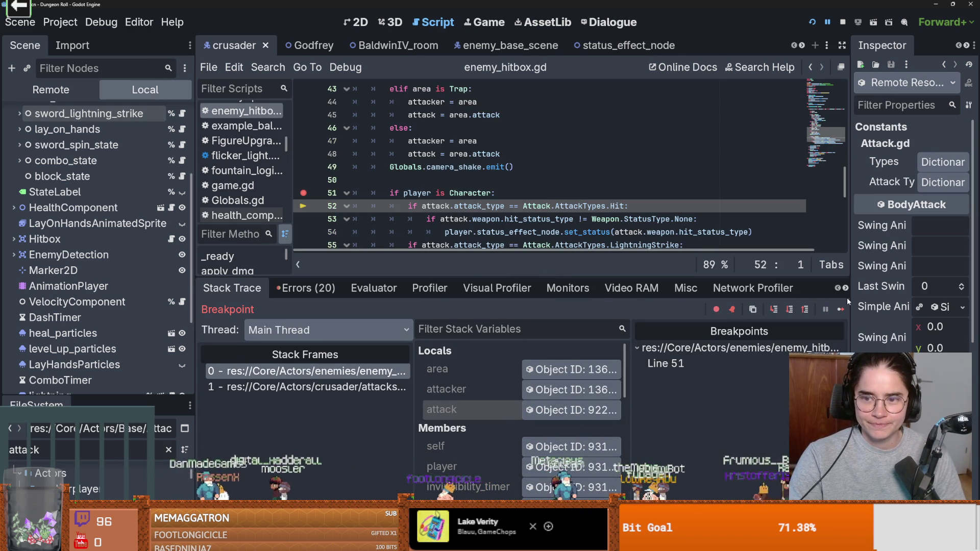
{"action": "left_click", "coordinate": [939, 185]}
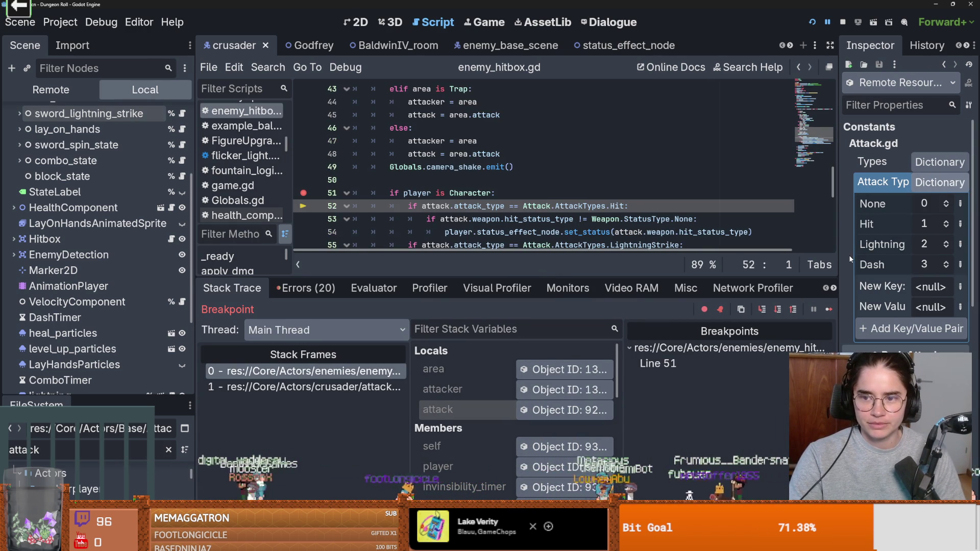
{"action": "mouse_move", "coordinate": [837, 258]}
{"action": "left_mouse_down"}
{"action": "mouse_move", "coordinate": [735, 250]}
{"action": "mouse_move", "coordinate": [771, 246]}
{"action": "left_mouse_up"}
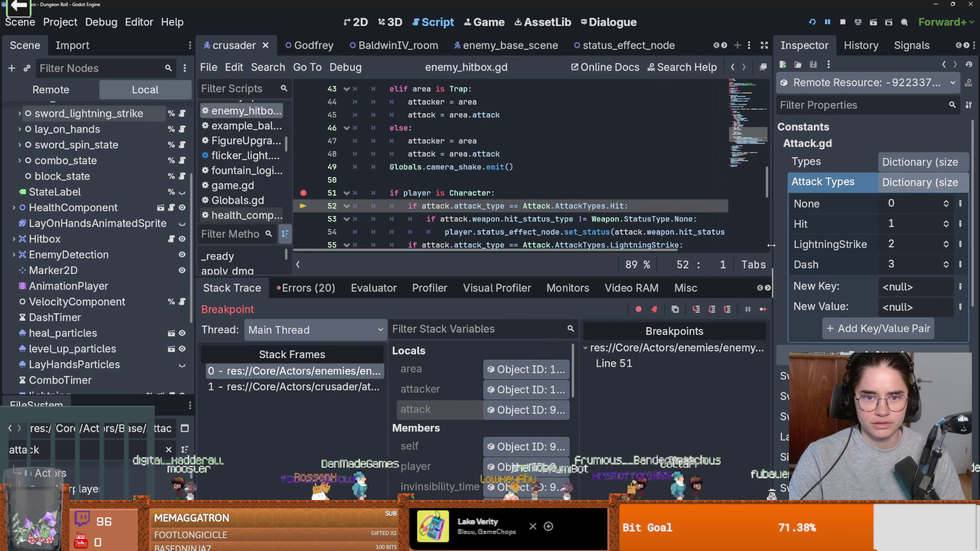
{"action": "scroll", "coordinate": [662, 221], "scroll_direction": "down", "scroll_amount": 1}
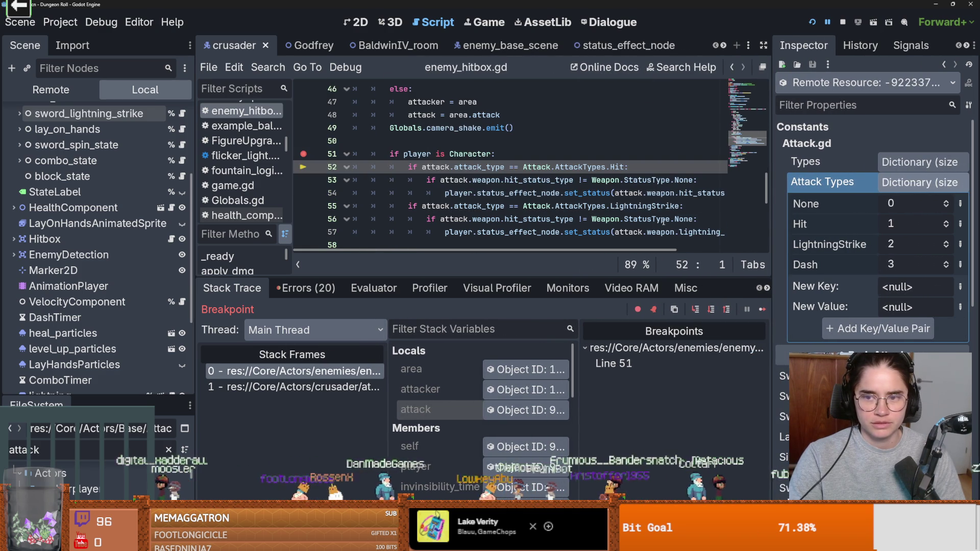
{"action": "left_click", "coordinate": [899, 183]}
{"action": "left_click", "coordinate": [916, 162]}
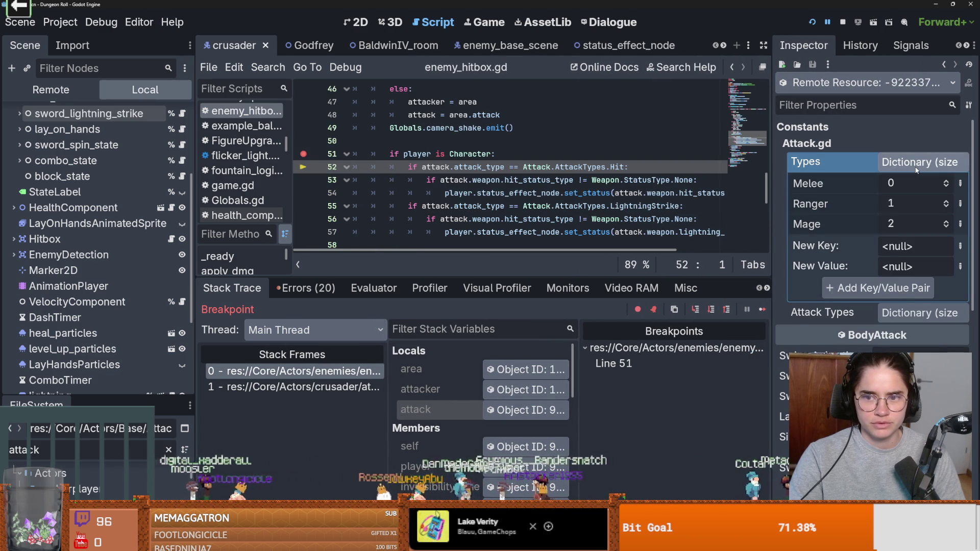
{"action": "left_click", "coordinate": [916, 164]}
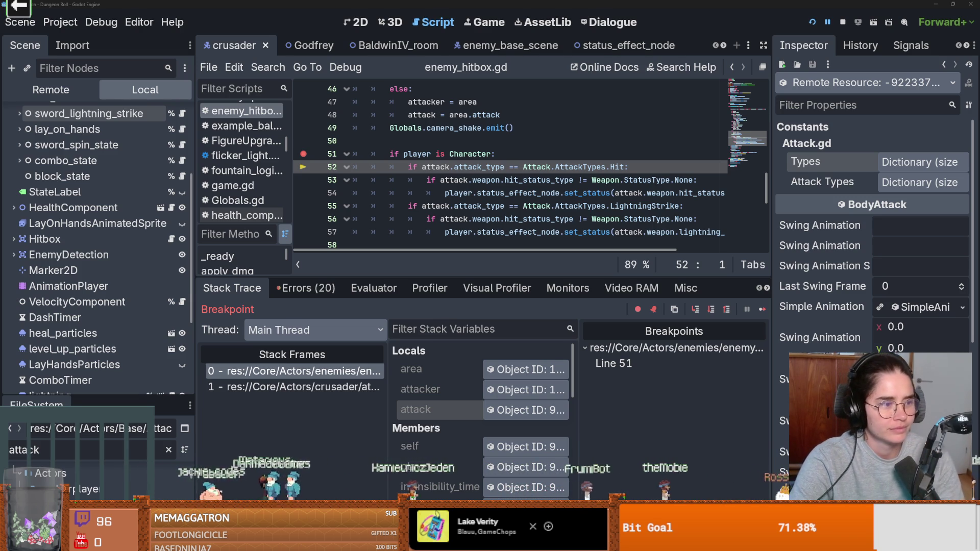
Resume past the breakpoint and step on to line 56's lightning status check.
{"action": "left_click", "coordinate": [492, 195]}
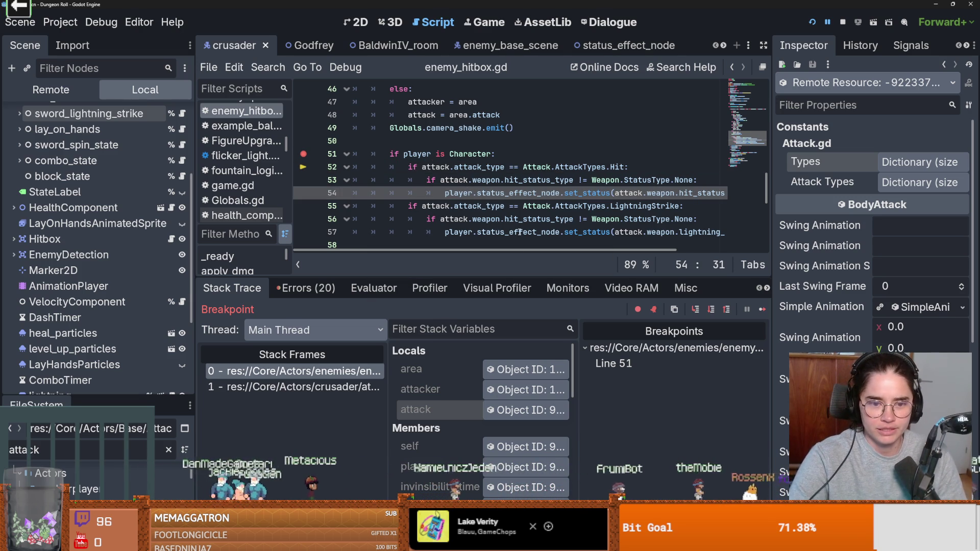
{"action": "left_click", "coordinate": [696, 310]}
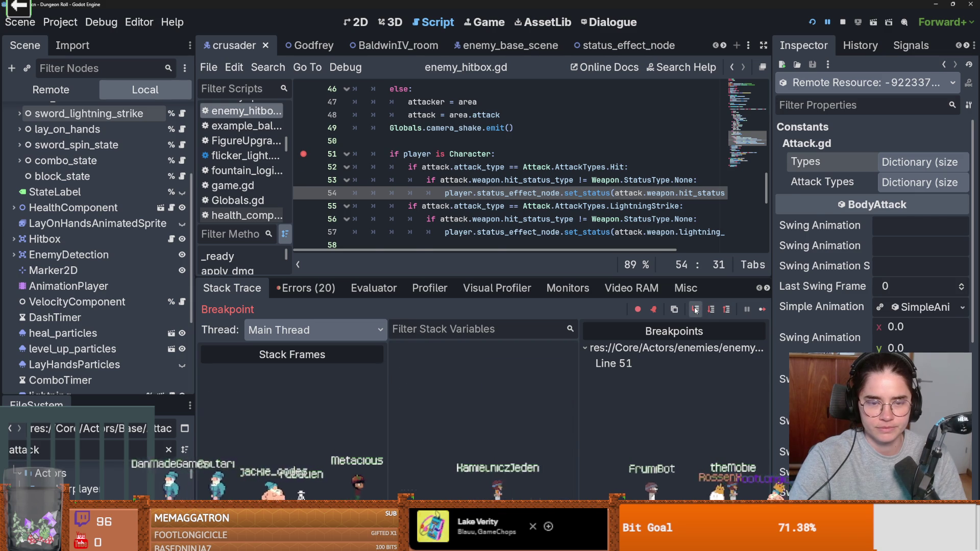
{"action": "left_click", "coordinate": [696, 310]}
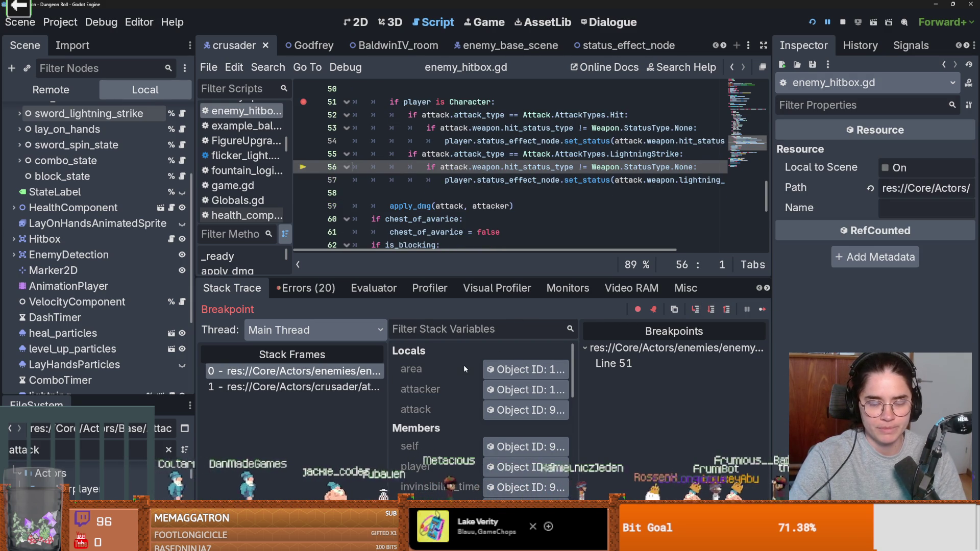
{"action": "scroll", "coordinate": [464, 366], "scroll_direction": "down", "scroll_amount": 1}
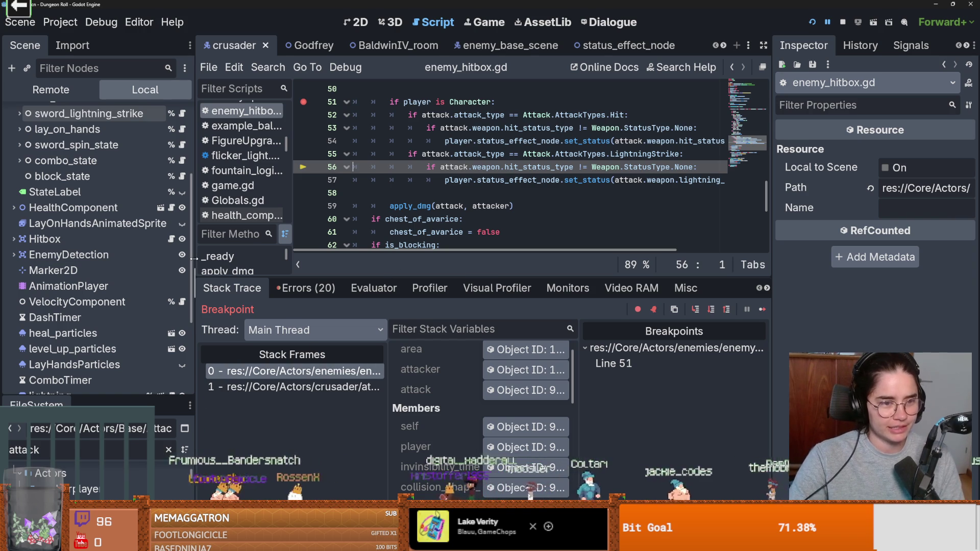
Narrow the scene tree and shrink the debugger to enlarge the code, then save.
{"action": "left_click_drag", "start_coordinate": [194, 259], "coordinate": [158, 259]}
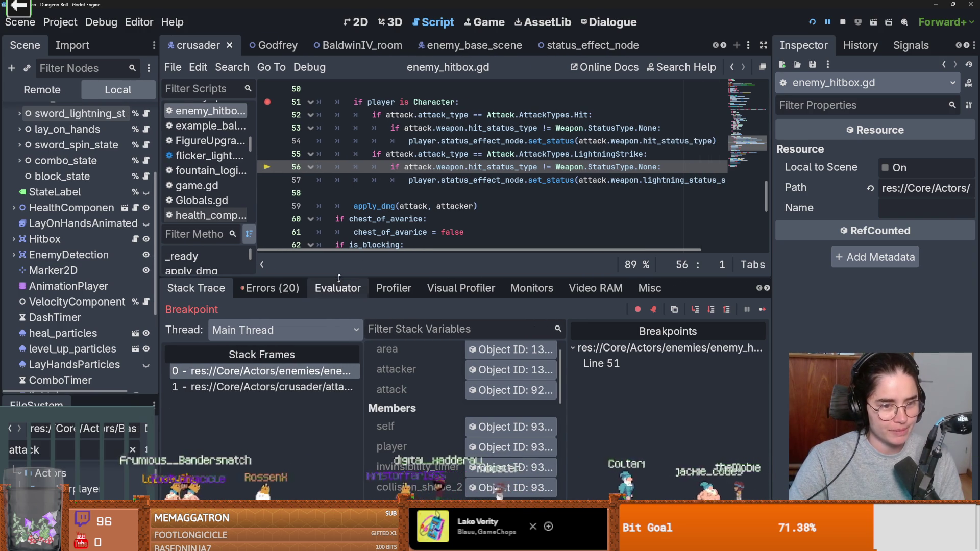
{"action": "mouse_move", "coordinate": [339, 278]}
{"action": "left_mouse_down"}
{"action": "mouse_move", "coordinate": [340, 222]}
{"action": "mouse_move", "coordinate": [345, 313]}
{"action": "left_mouse_up"}
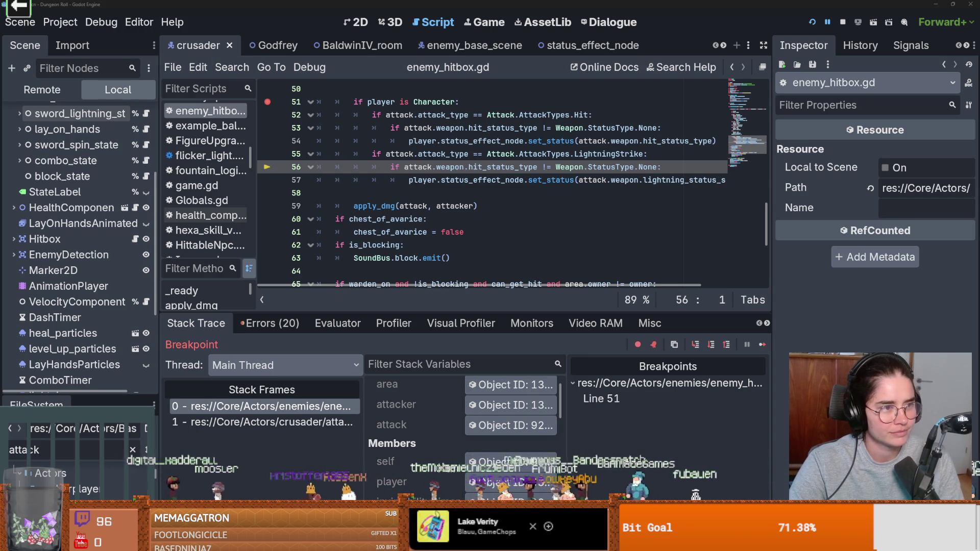
{"action": "left_click", "coordinate": [452, 233]}
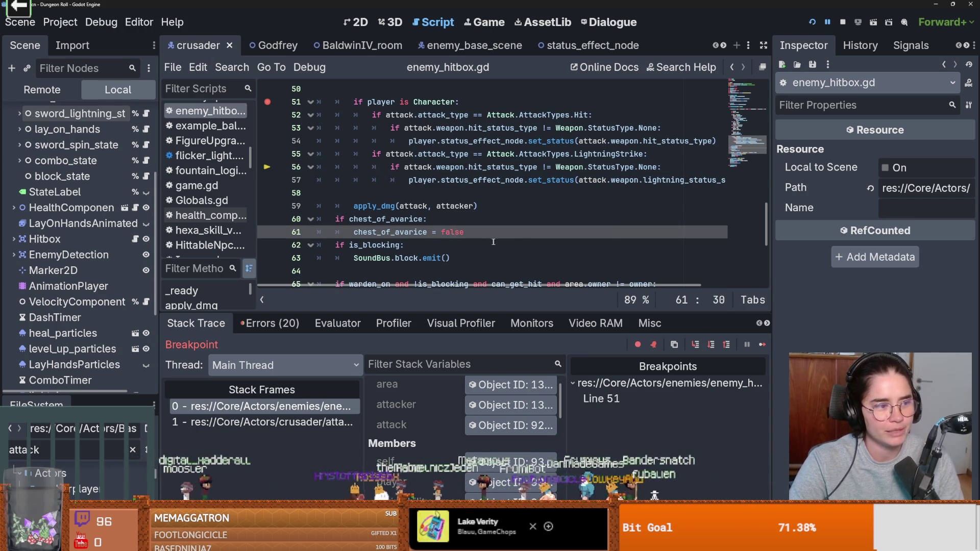
{"action": "key", "text": "ctrl+s"}
{"action": "scroll", "coordinate": [510, 254], "scroll_direction": "up", "scroll_amount": 1}
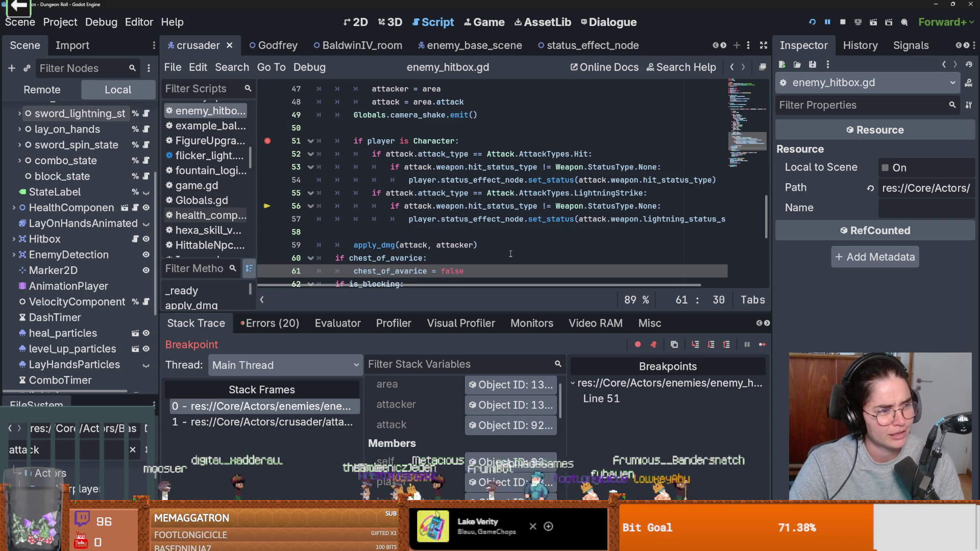
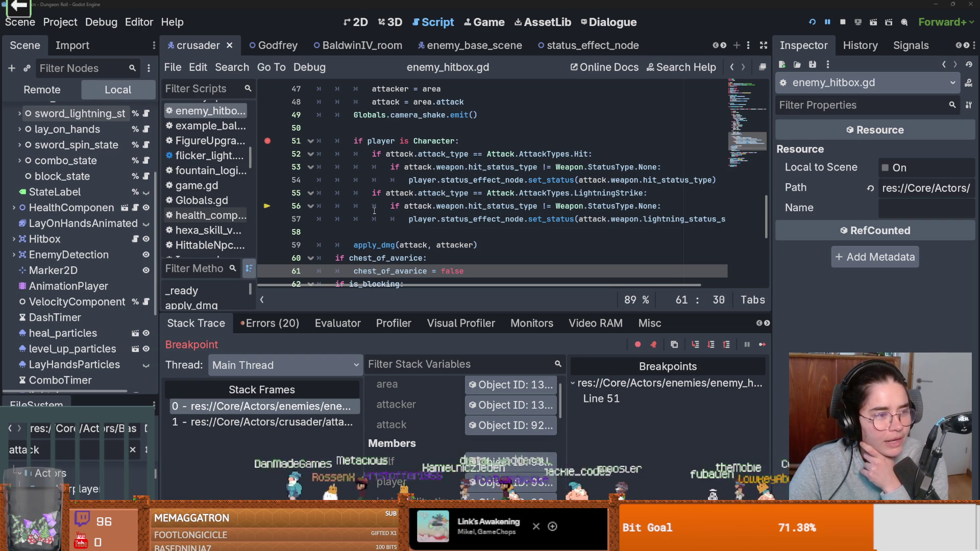
Save enemy_hitbox.gd, step past the lightning checks to apply_dmg on line 59, and enlarge the debugger.
{"action": "left_click", "coordinate": [369, 221]}
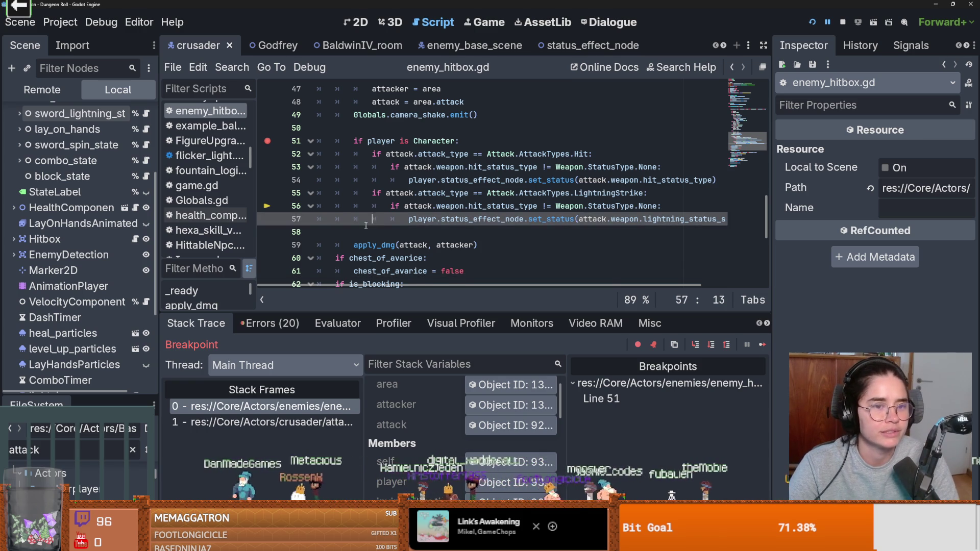
{"action": "key", "text": "ctrl+s"}
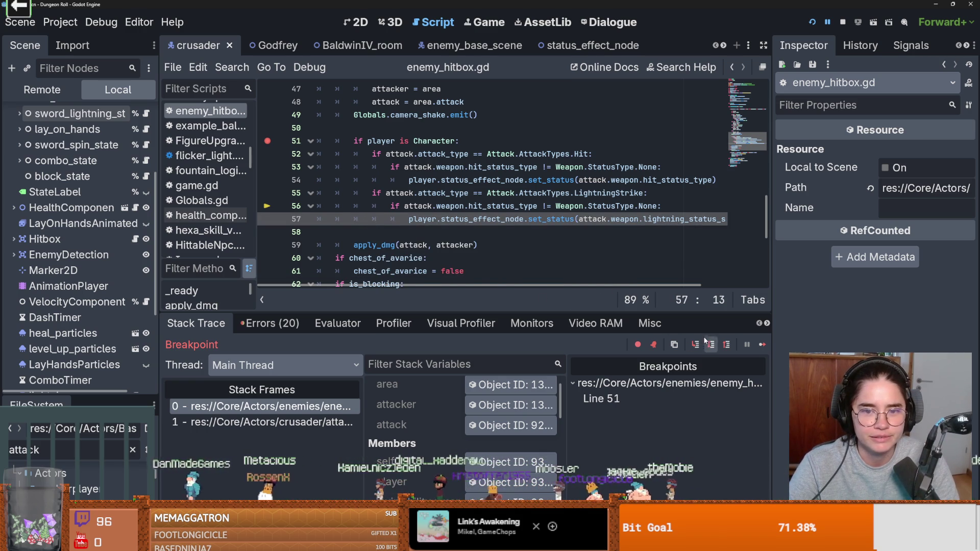
{"action": "left_click", "coordinate": [709, 343]}
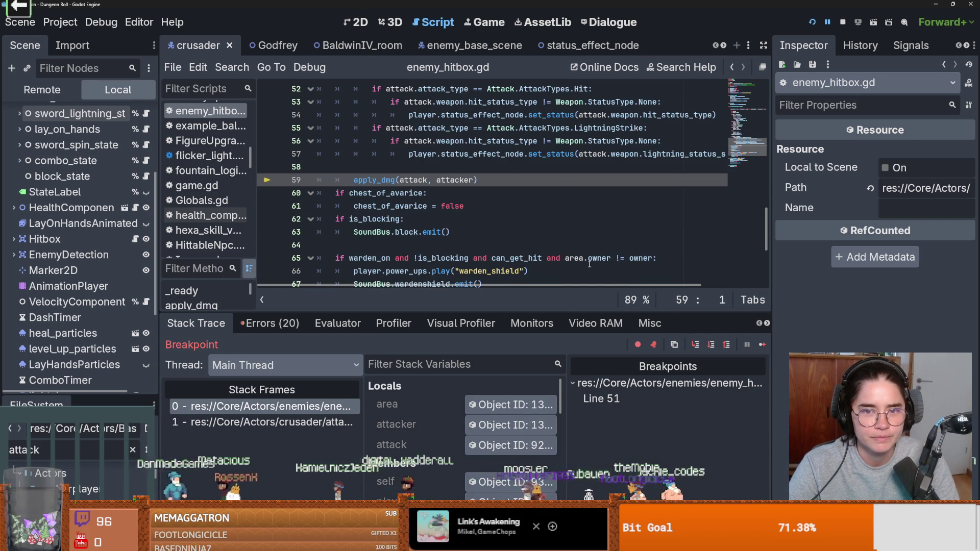
{"action": "scroll", "coordinate": [589, 264], "scroll_direction": "up", "scroll_amount": 1}
{"action": "mouse_move", "coordinate": [589, 264]}
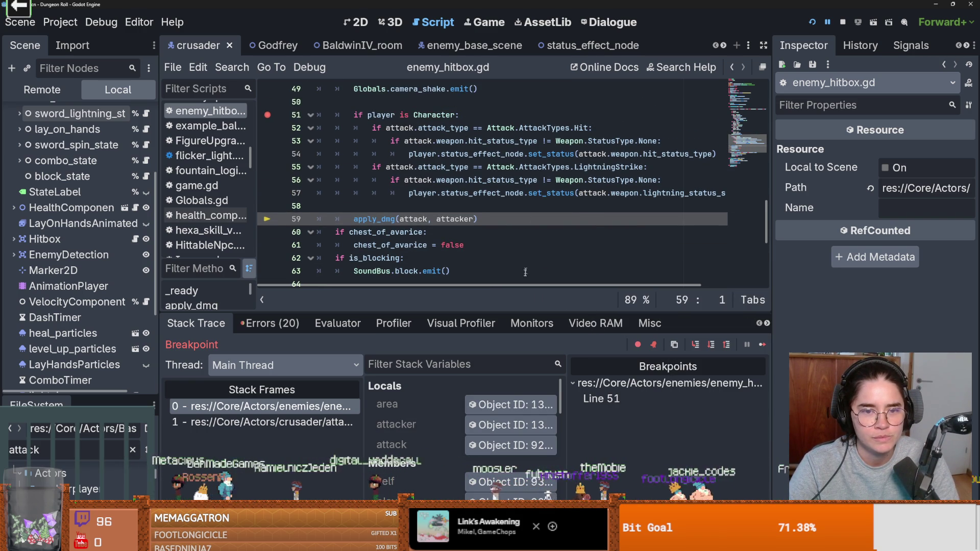
{"action": "left_click_drag", "start_coordinate": [534, 310], "coordinate": [546, 278]}
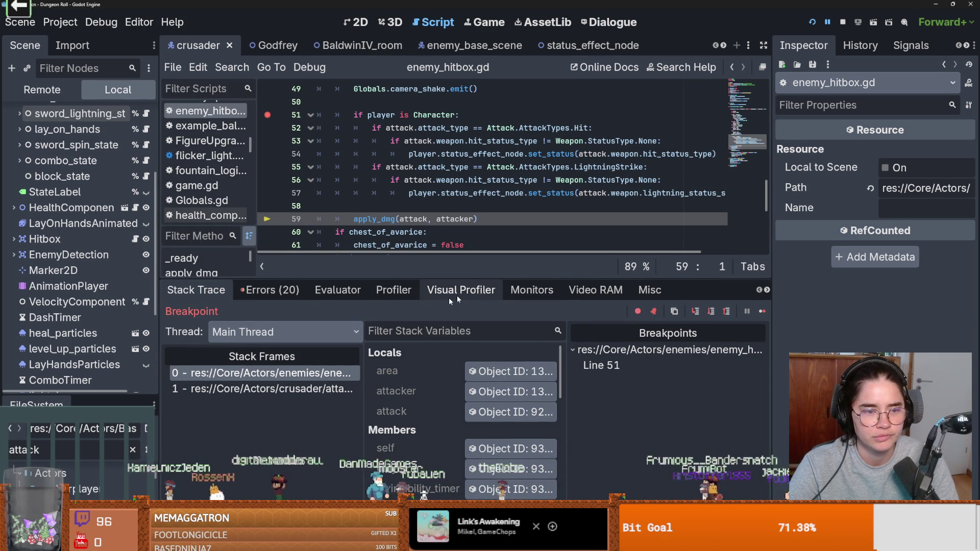
Inspect the struck attack's weapon crusader_sword.tres: Holy status effect, plus its lightning status type options.
{"action": "left_click", "coordinate": [494, 407]}
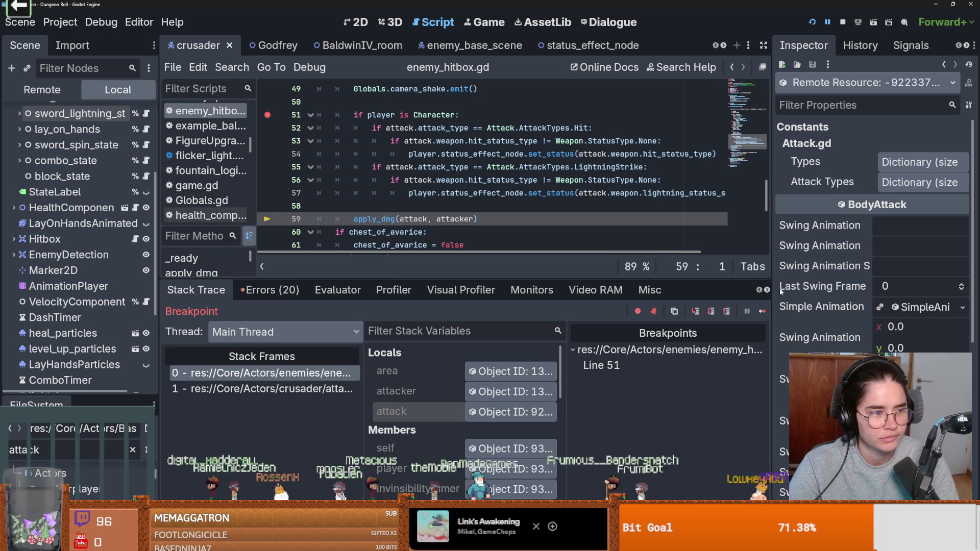
{"action": "left_click_drag", "start_coordinate": [771, 290], "coordinate": [573, 290]}
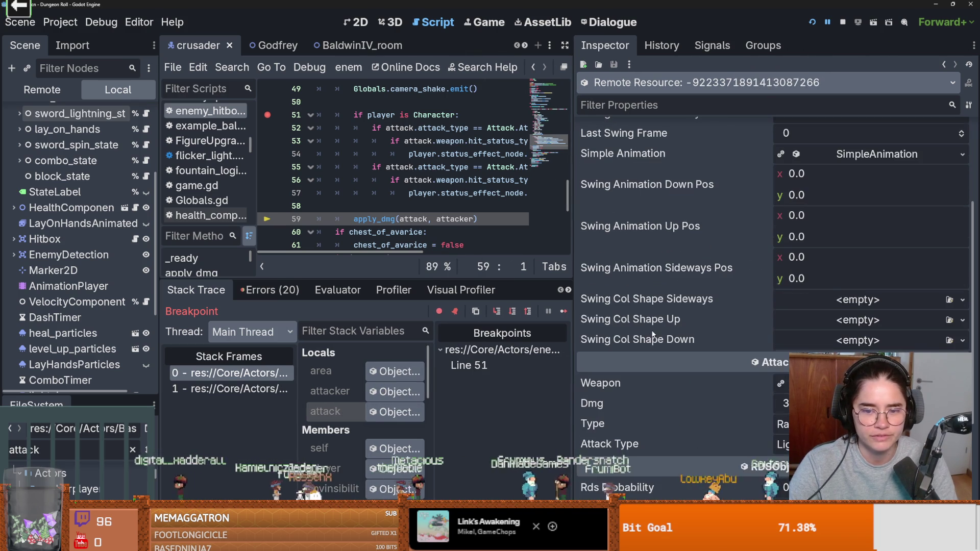
{"action": "scroll", "coordinate": [715, 230], "scroll_direction": "down", "scroll_amount": 3}
{"action": "left_click", "coordinate": [759, 382]}
{"action": "scroll", "coordinate": [715, 332], "scroll_direction": "down", "scroll_amount": 5}
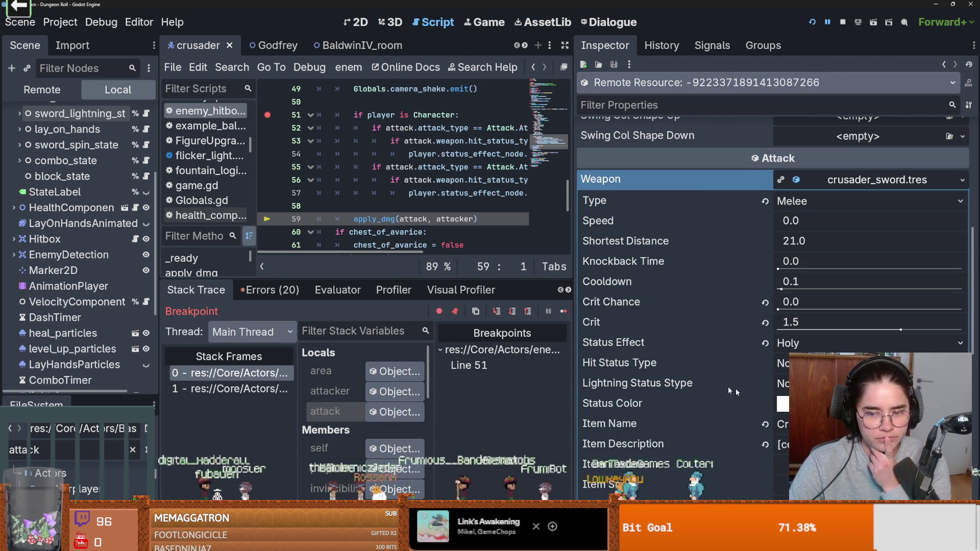
{"action": "left_click", "coordinate": [807, 383]}
{"action": "key", "text": "Escape"}
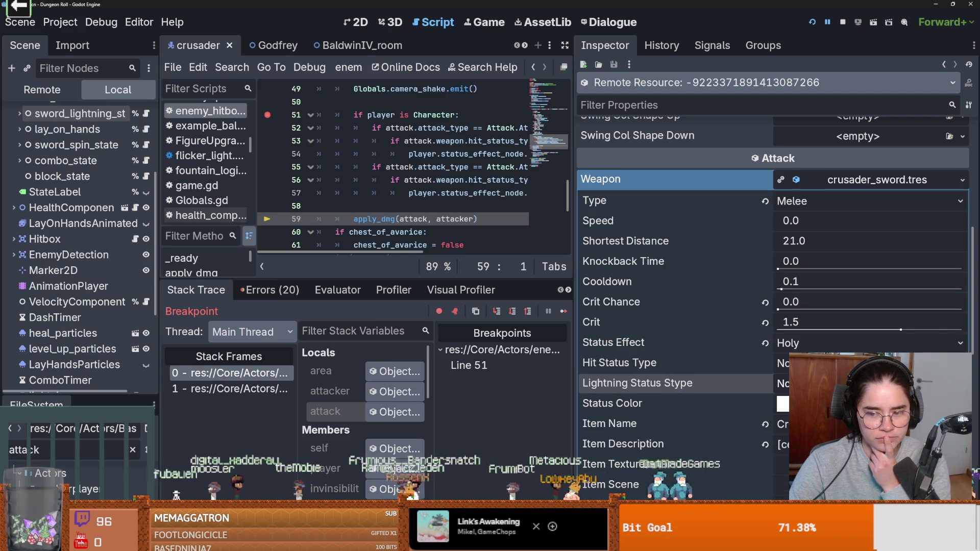
Narrow the Inspector and heighten the code editor to show enemy_hitbox.gd from line 1.
{"action": "left_click_drag", "start_coordinate": [572, 366], "coordinate": [873, 366]}
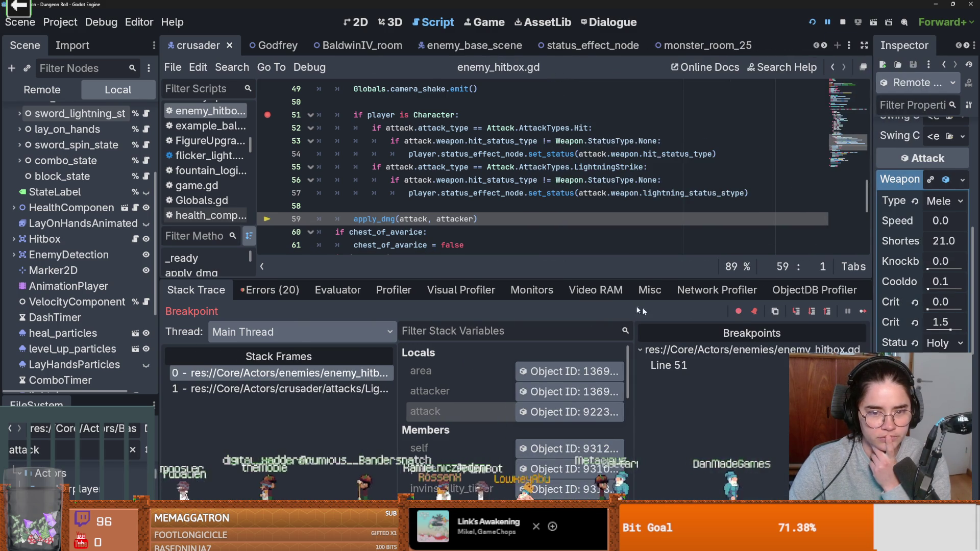
{"action": "left_click_drag", "start_coordinate": [515, 280], "coordinate": [516, 388]}
{"action": "scroll", "coordinate": [544, 277], "scroll_direction": "up", "scroll_amount": 15}
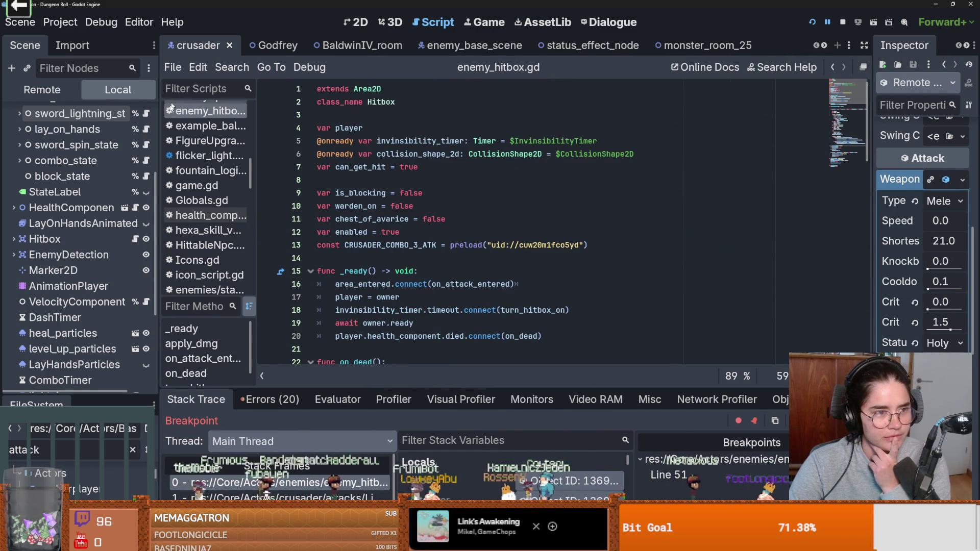
Open the Crusader's PlayerCharacter.gd at the SwordStrike Holy upgrade and inspect StatusType and weapon.
{"action": "scroll", "coordinate": [119, 157], "scroll_direction": "up", "scroll_amount": 5}
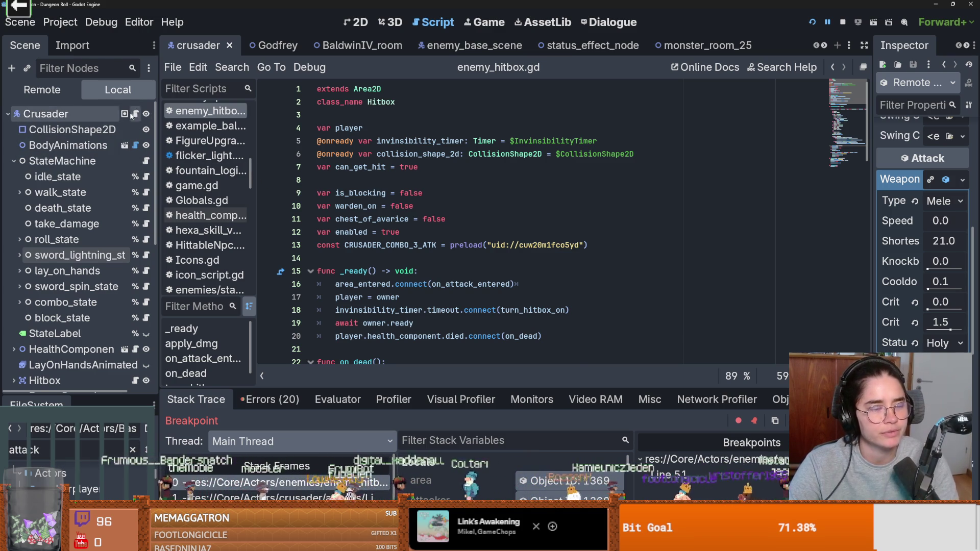
{"action": "left_click", "coordinate": [135, 114]}
{"action": "left_click", "coordinate": [402, 87], "text": "ctrl"}
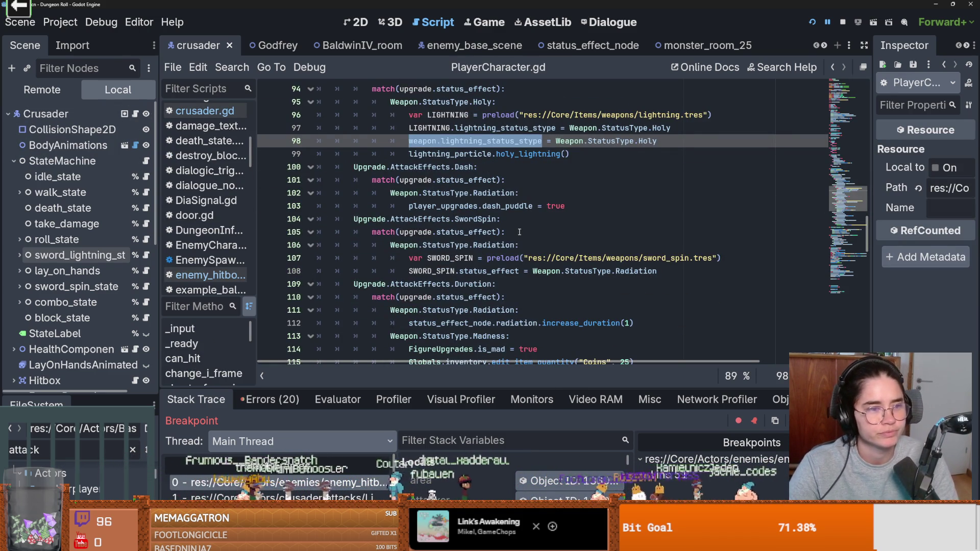
{"action": "double_click", "coordinate": [597, 219]}
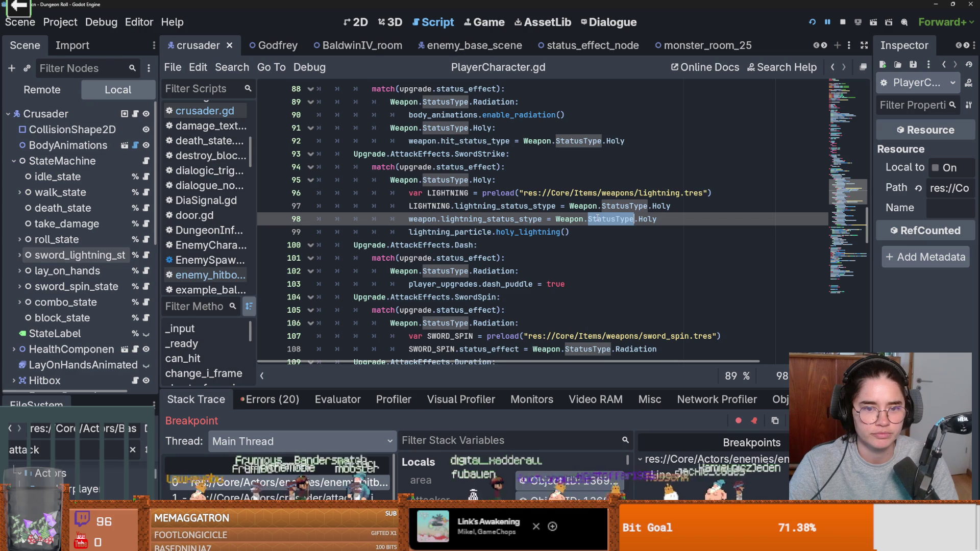
{"action": "double_click", "coordinate": [435, 219]}
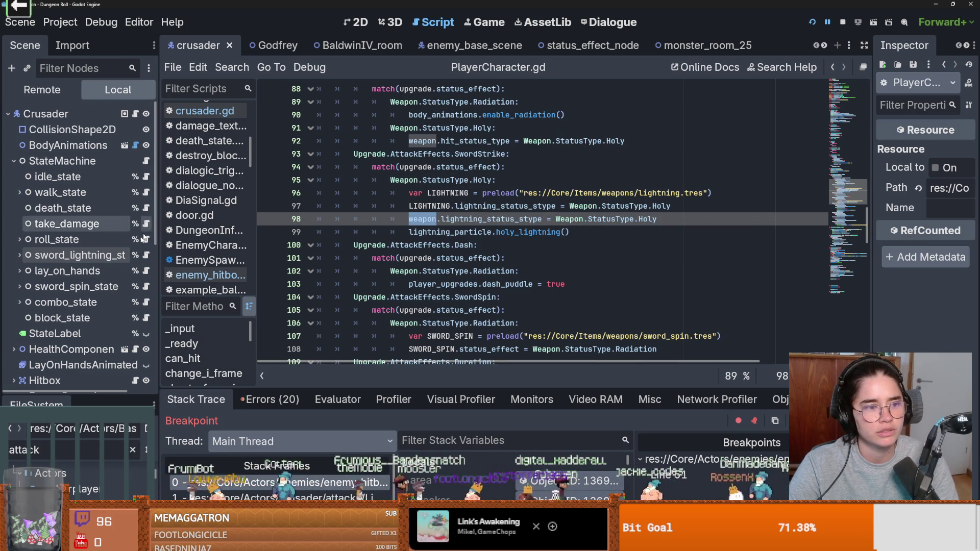
Open sword_spawn_state.gd and select its attack_res export variable.
{"action": "left_click", "coordinate": [146, 256]}
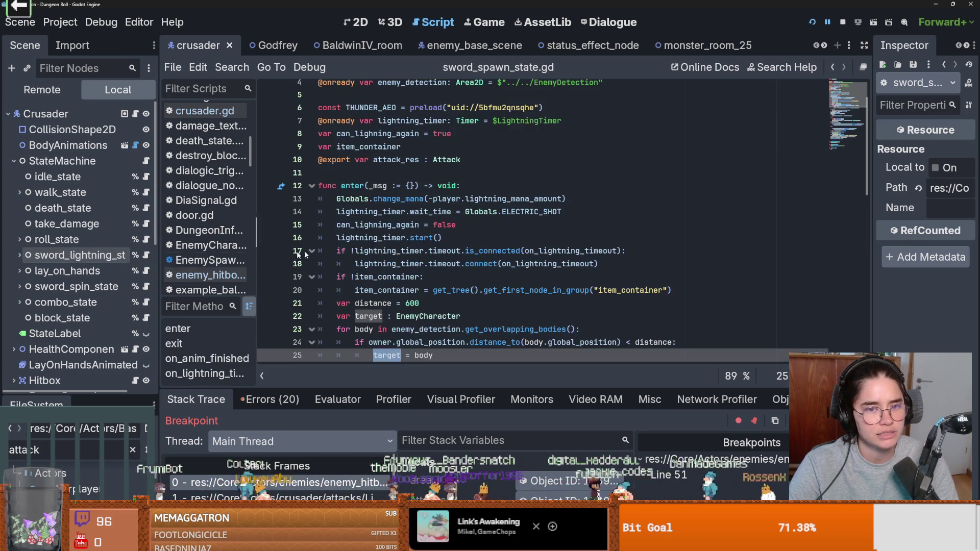
{"action": "scroll", "coordinate": [439, 247], "scroll_direction": "down", "scroll_amount": 1}
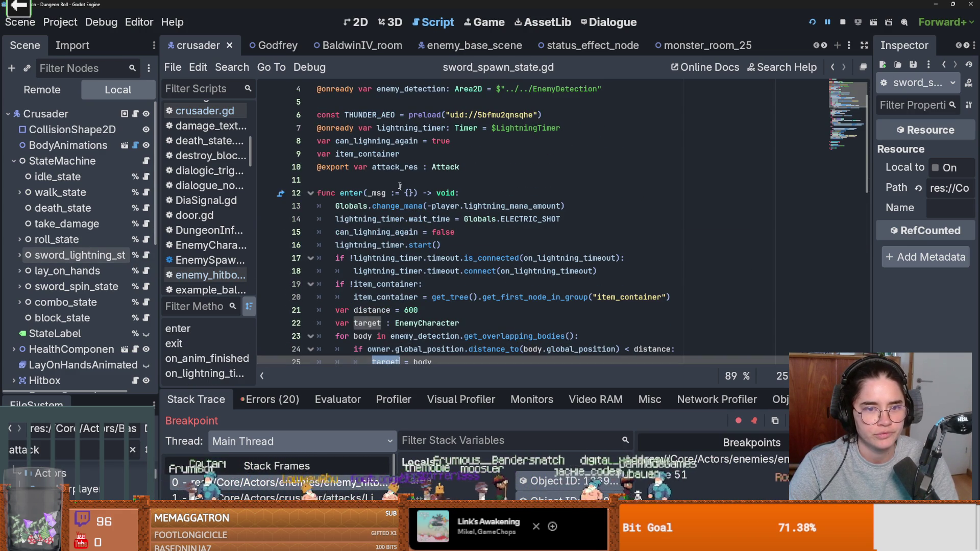
{"action": "double_click", "coordinate": [396, 168]}
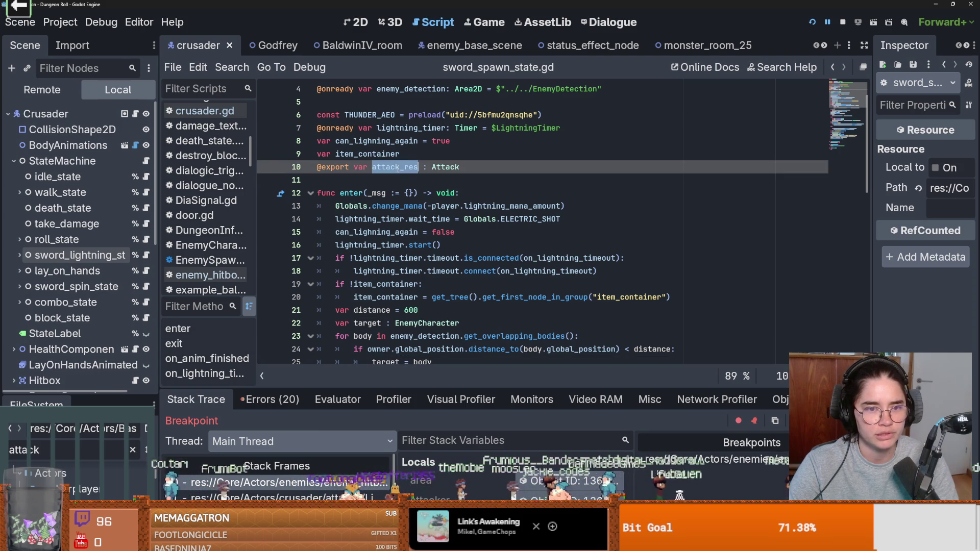
Show the sword_lightning_strike attack's weapon in a wider Inspector: Status Effect Holy, Hit Status Type None.
{"action": "left_click", "coordinate": [77, 255]}
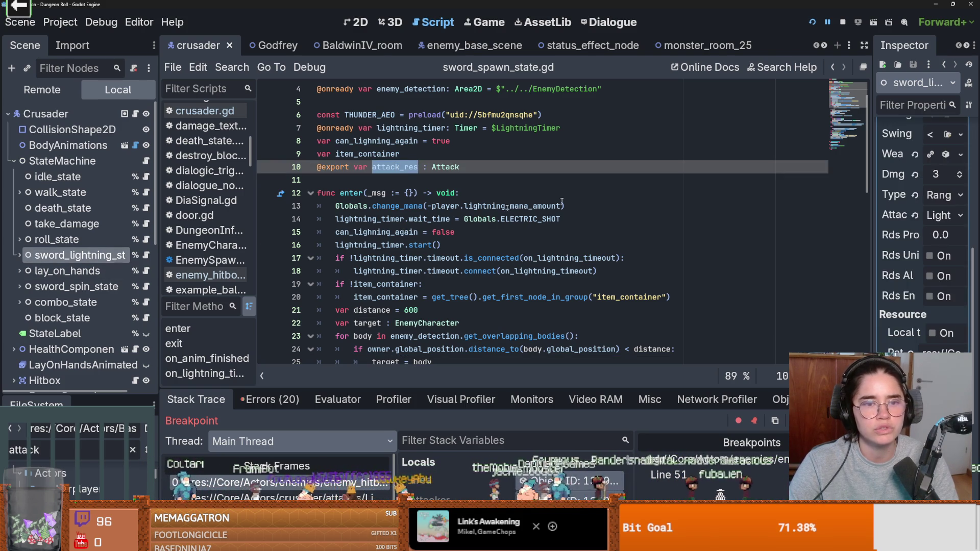
{"action": "scroll", "coordinate": [923, 209], "scroll_direction": "up", "scroll_amount": 3}
{"action": "left_click_drag", "start_coordinate": [872, 229], "coordinate": [755, 229]}
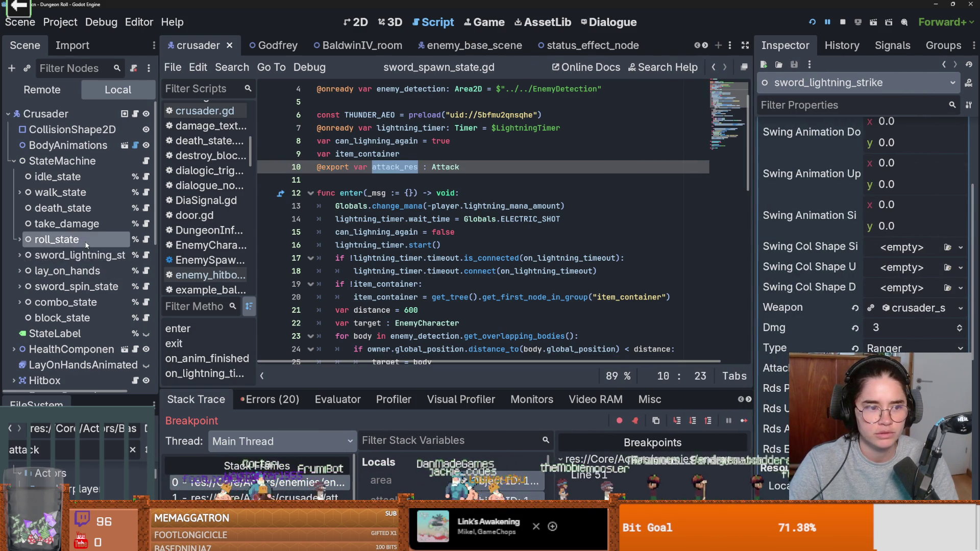
{"action": "left_click", "coordinate": [896, 308]}
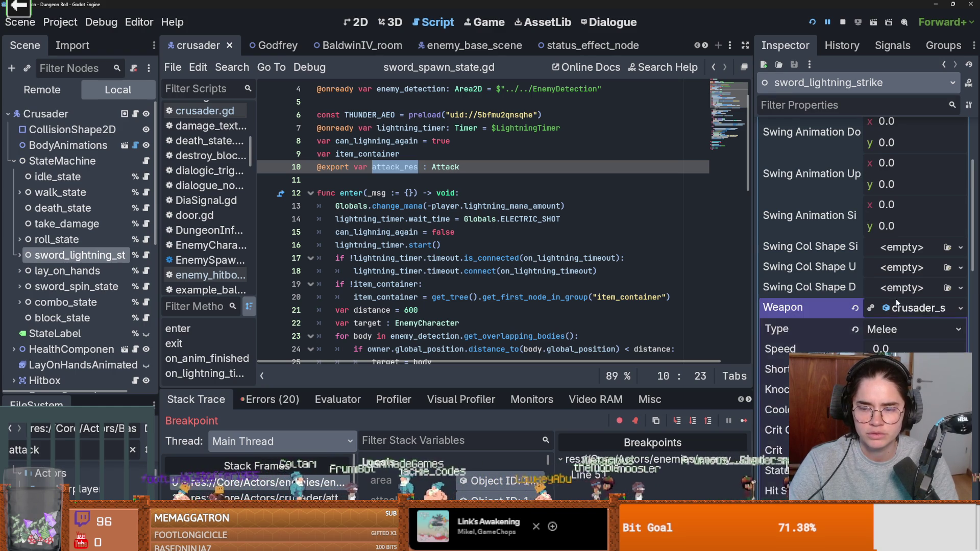
{"action": "scroll", "coordinate": [896, 306], "scroll_direction": "down", "scroll_amount": 2}
{"action": "scroll", "coordinate": [896, 306], "scroll_direction": "down", "scroll_amount": 1}
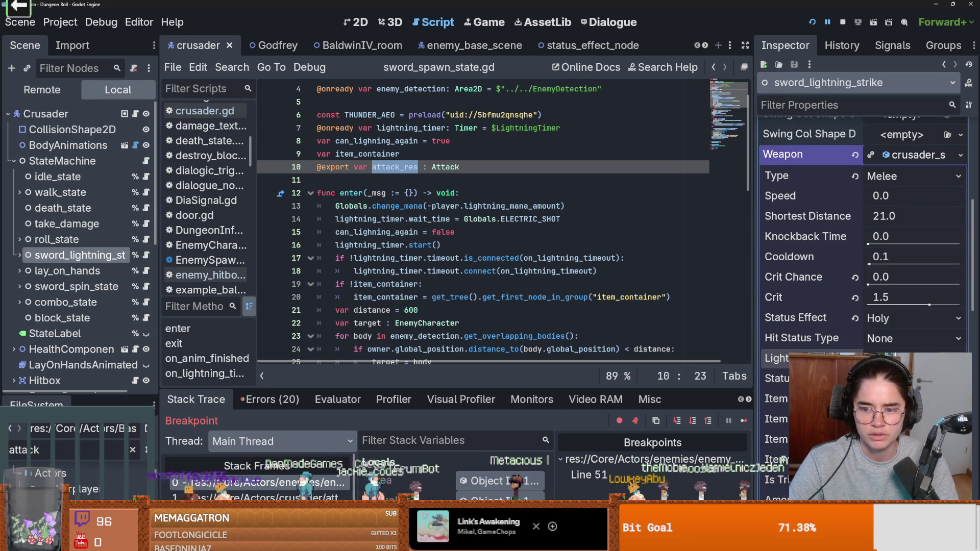
{"action": "scroll", "coordinate": [488, 276], "scroll_direction": "down", "scroll_amount": 3}
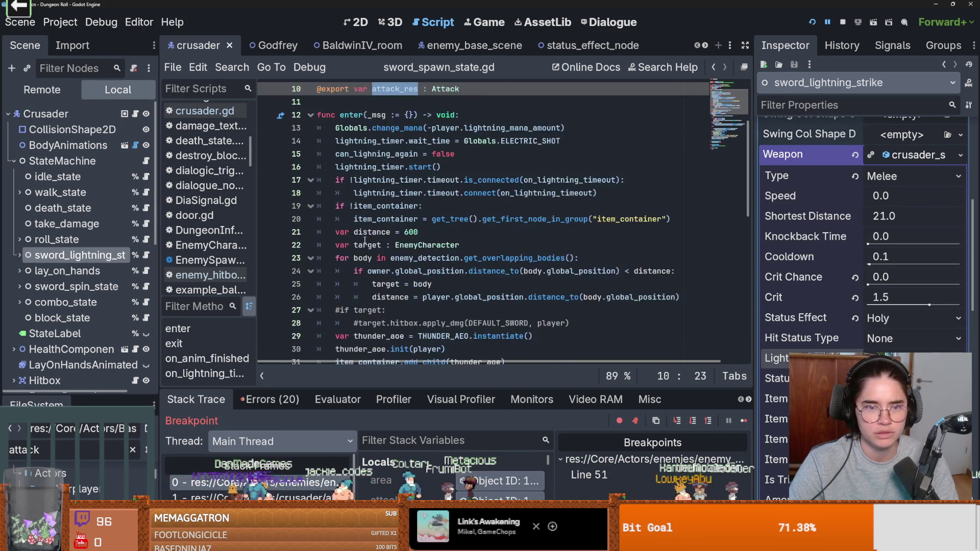
{"action": "scroll", "coordinate": [372, 235], "scroll_direction": "up", "scroll_amount": 4}
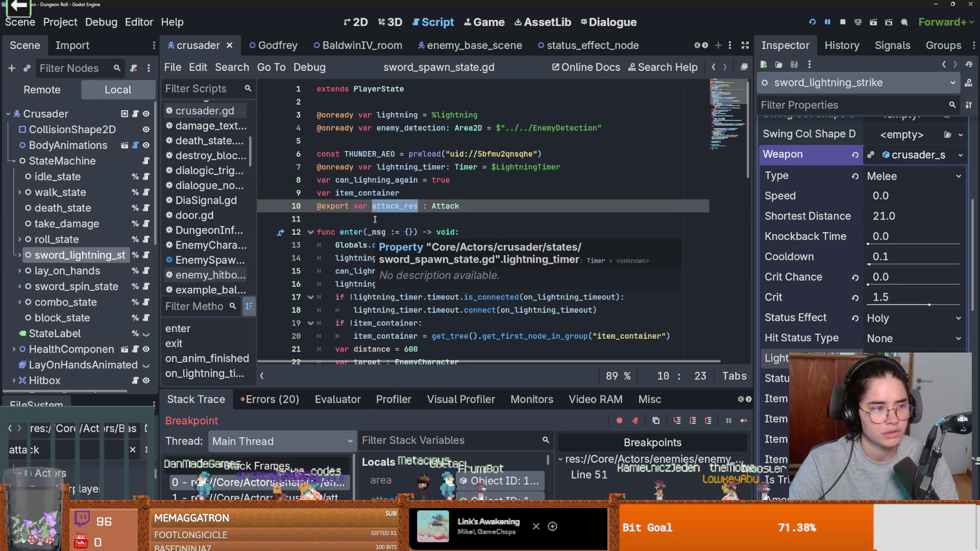
Add 'attack_res.weapon = player.weapon' as the first line of enter() and run the project.
{"action": "left_click", "coordinate": [469, 232]}
{"action": "key", "text": "Return"}
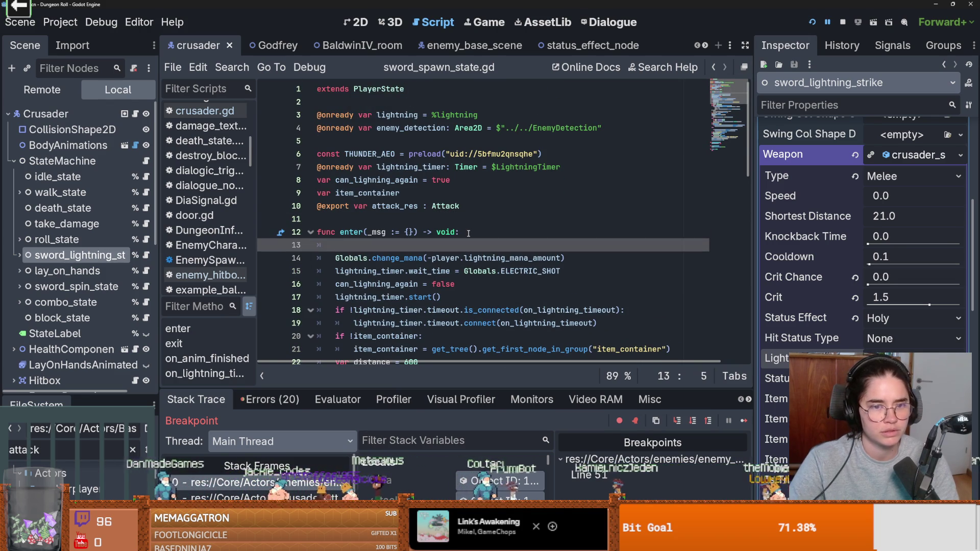
{"action": "type", "text": "ack"}
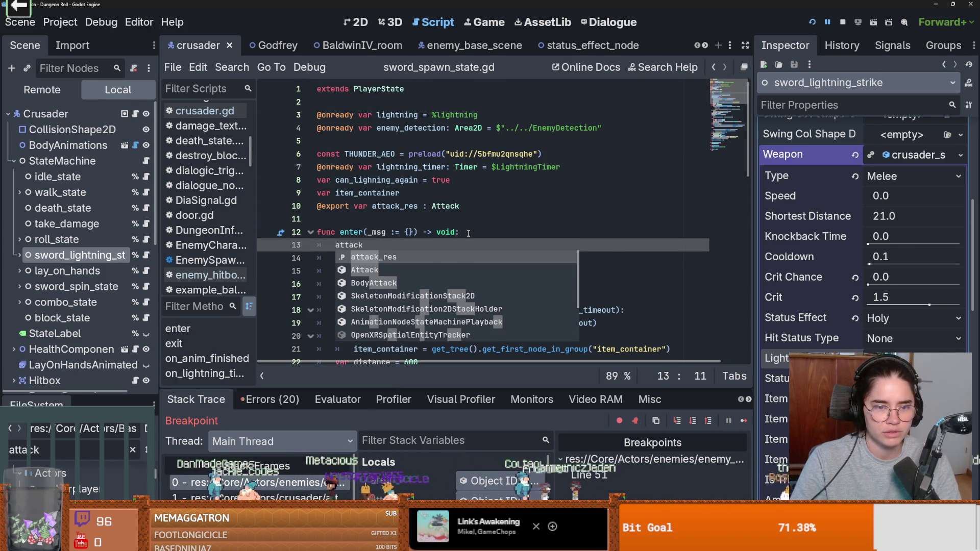
{"action": "type", "text": "."}
{"action": "key", "text": "BackSpace"}
{"action": "type", "text": "_res.we"}
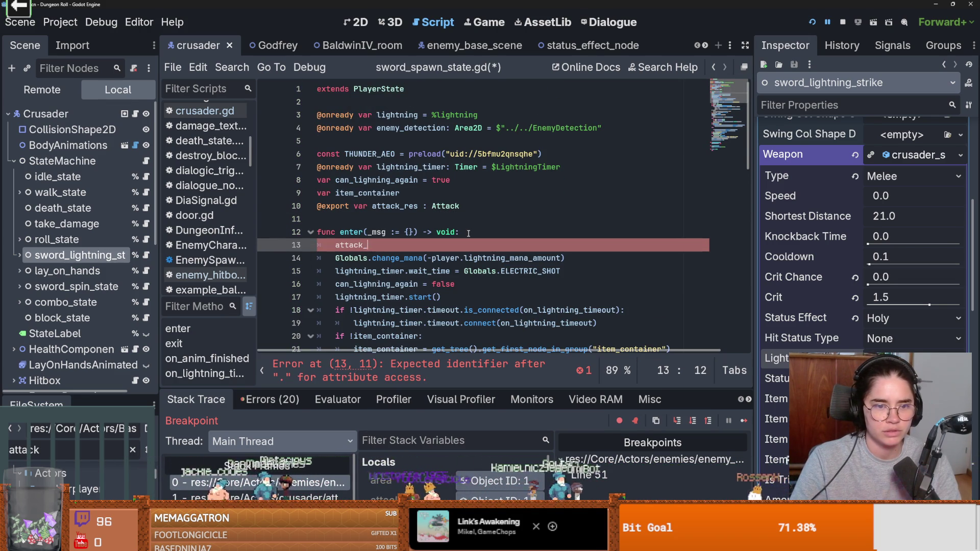
{"action": "key", "text": "Return"}
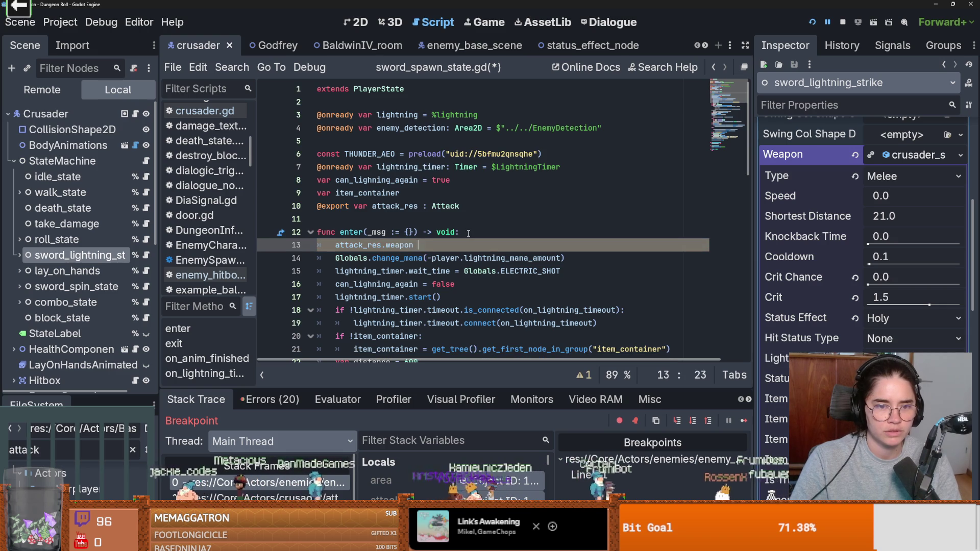
{"action": "type", "text": "= player.we"}
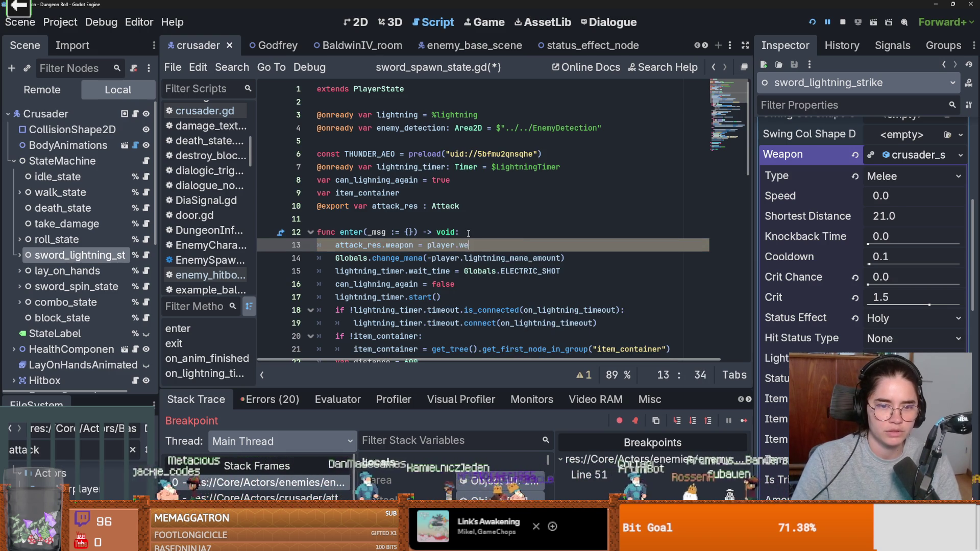
{"action": "key", "text": "Return"}
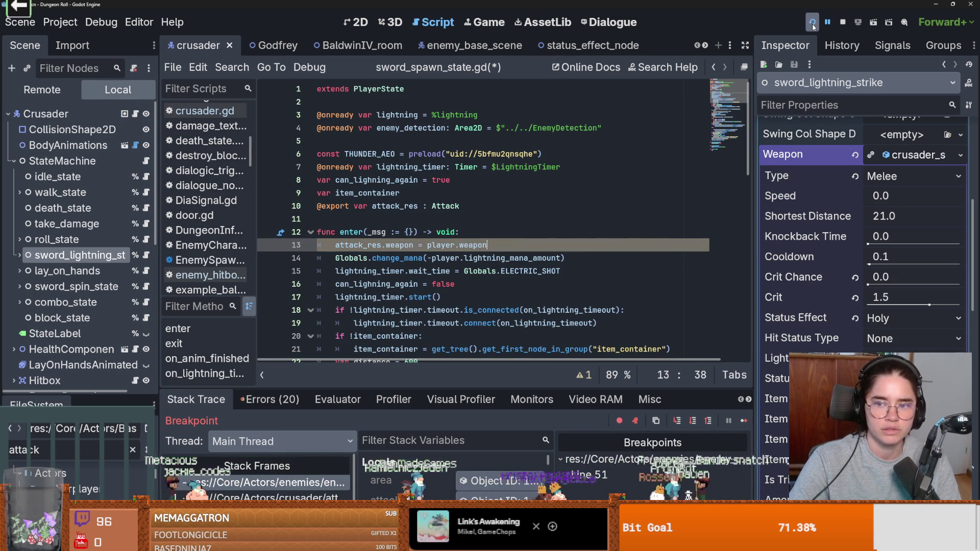
{"action": "left_click", "coordinate": [812, 23]}
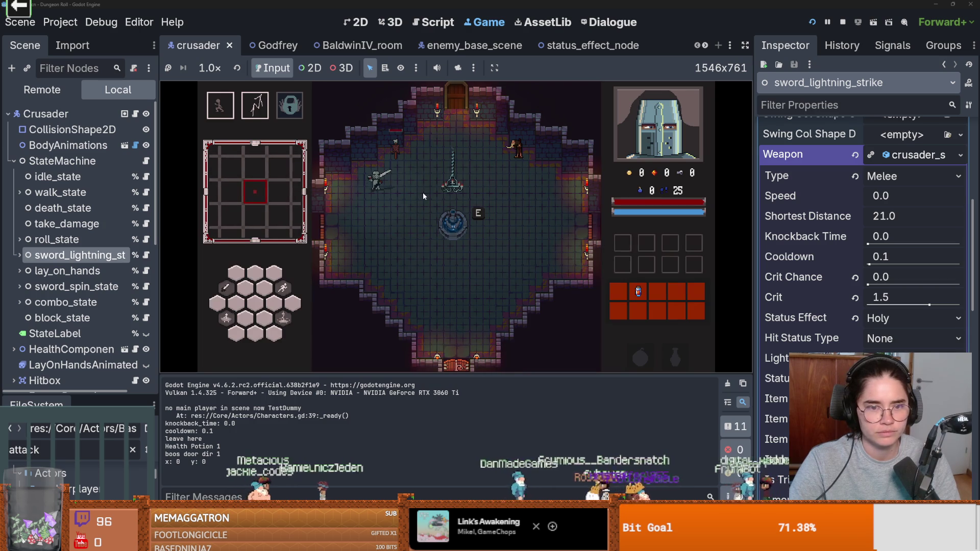
Pick a room, continue past the breakpoint, and kill the goblin.
{"action": "key", "text": "a"}
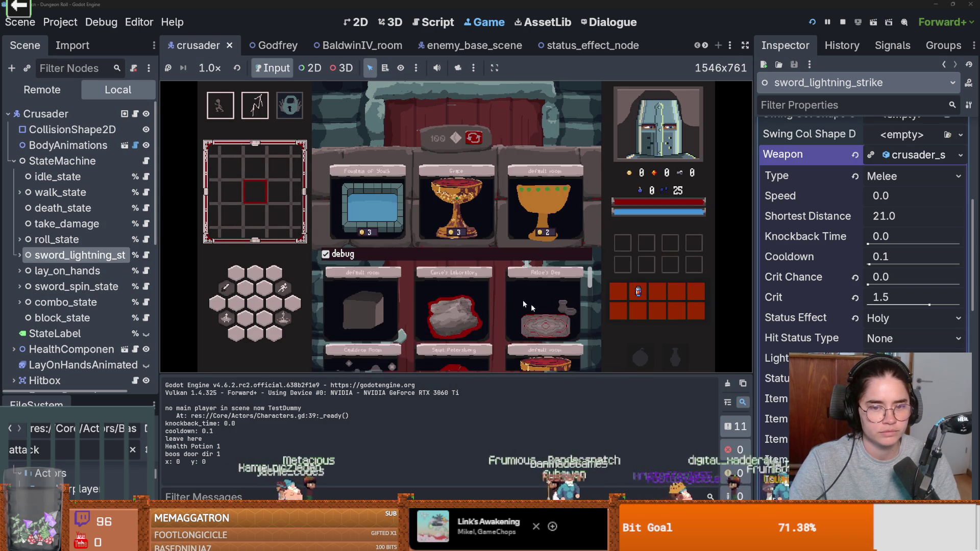
{"action": "left_click", "coordinate": [539, 331]}
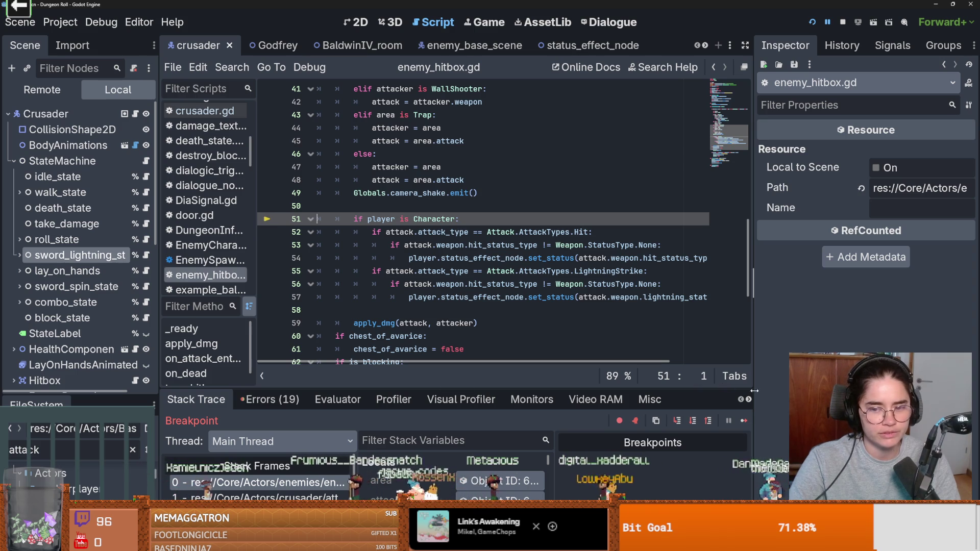
{"action": "left_click", "coordinate": [744, 421]}
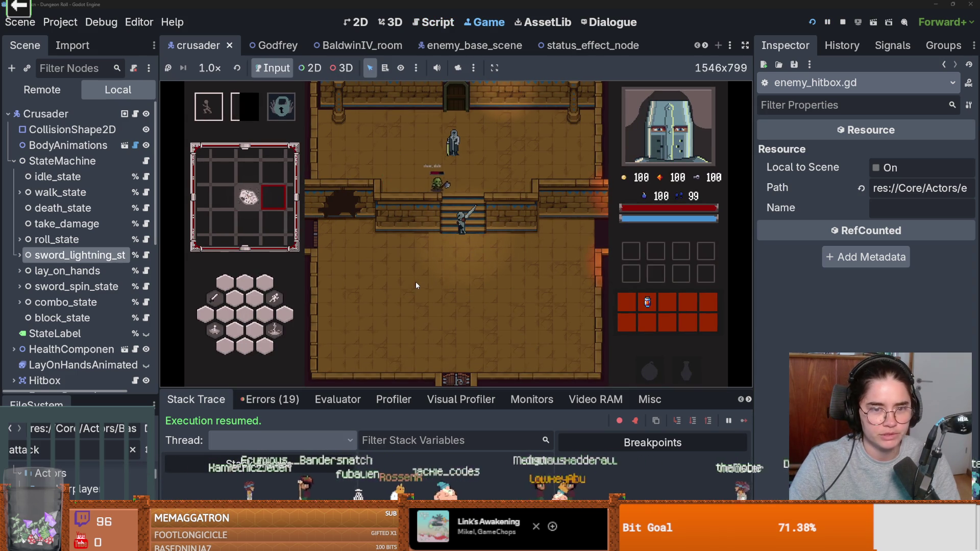
{"action": "key", "text": "s"}
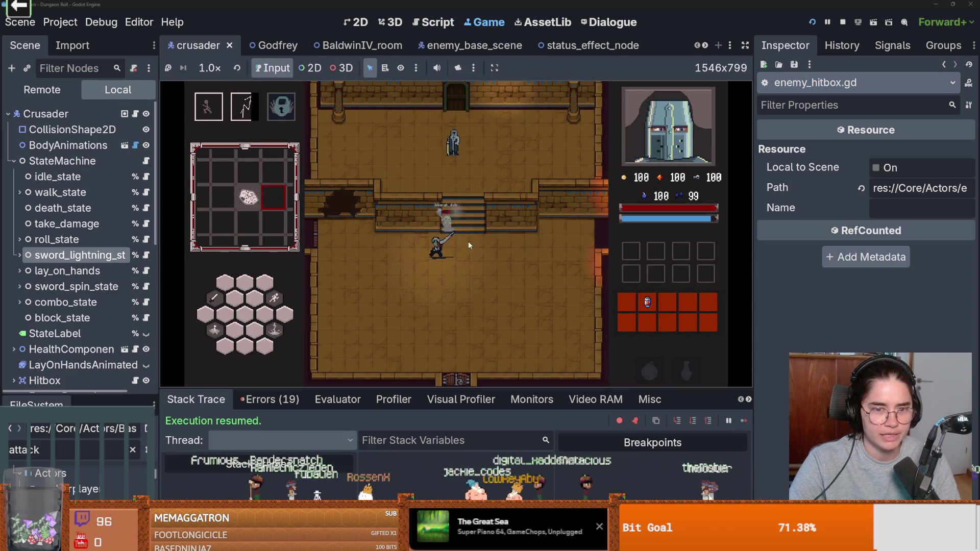
{"action": "key", "text": "a"}
{"action": "key", "text": "w"}
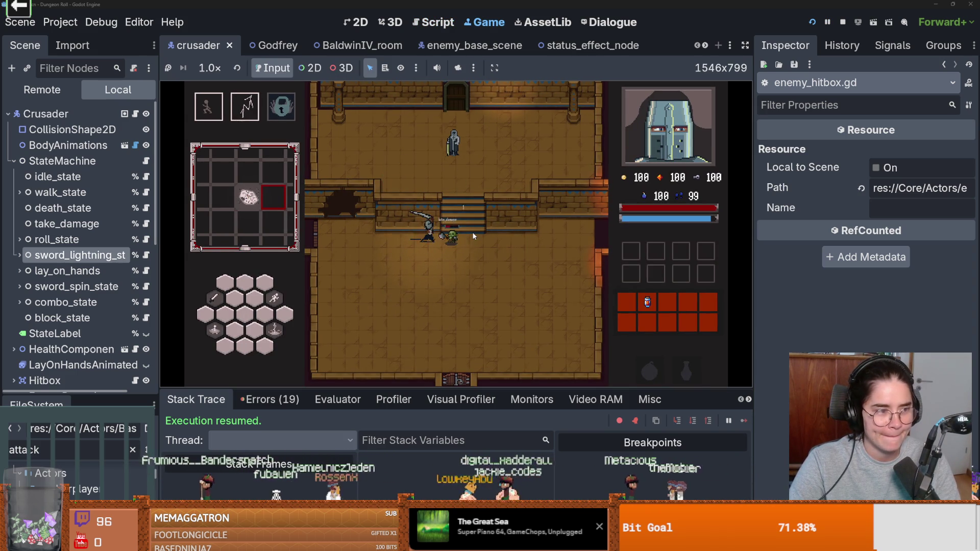
{"action": "key", "text": "d"}
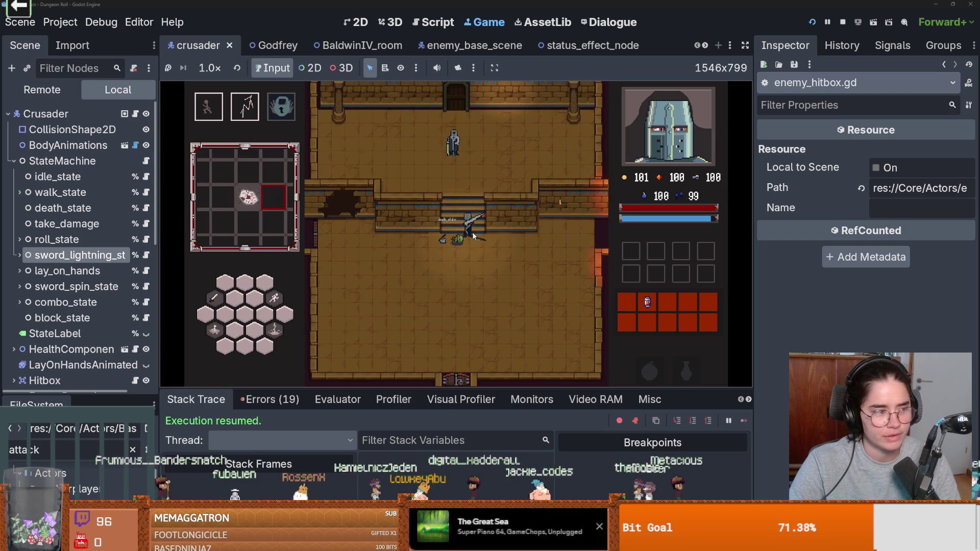
Take the Holy Strike upgrade from Baldwin's Upgrades dialogue.
{"action": "key", "text": "w"}
{"action": "key", "text": "e"}
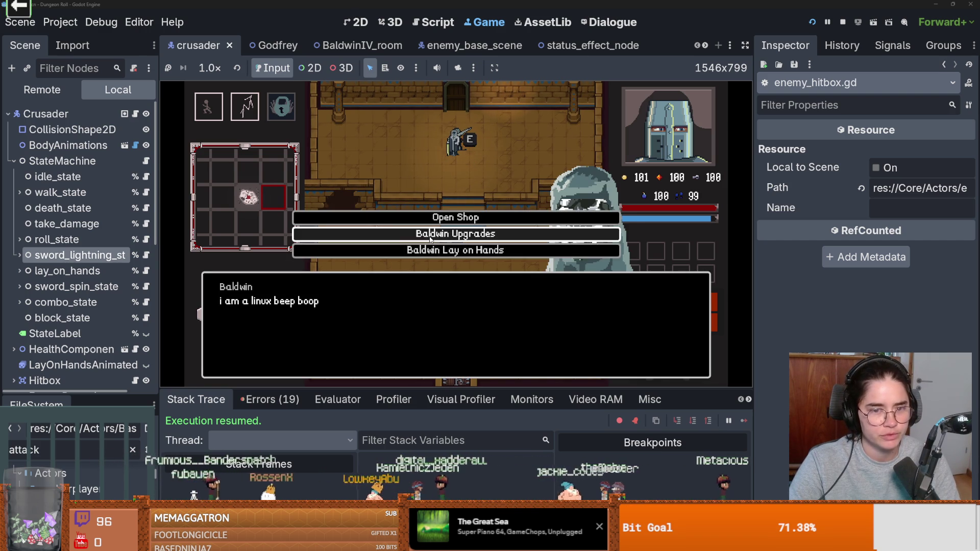
{"action": "left_click", "coordinate": [431, 240]}
{"action": "left_click", "coordinate": [432, 249]}
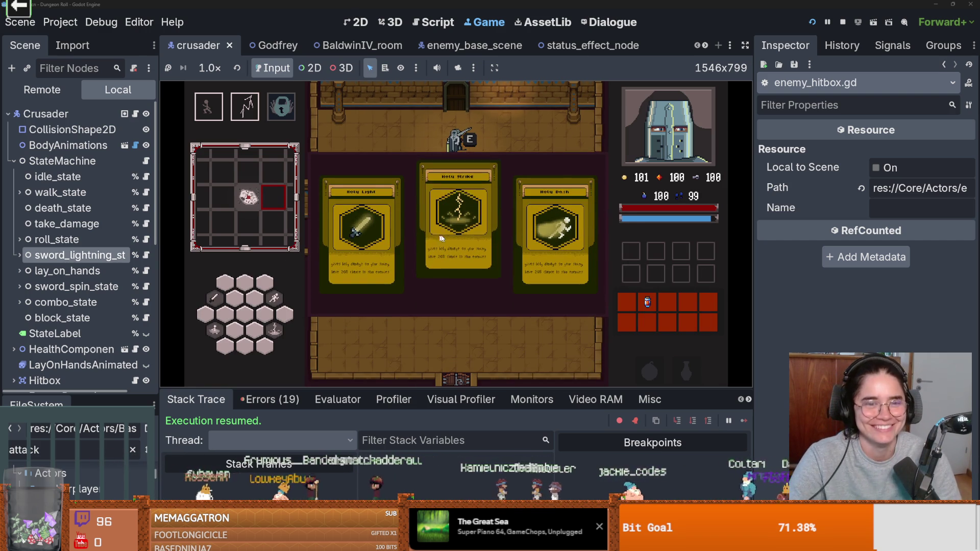
{"action": "left_click", "coordinate": [442, 238]}
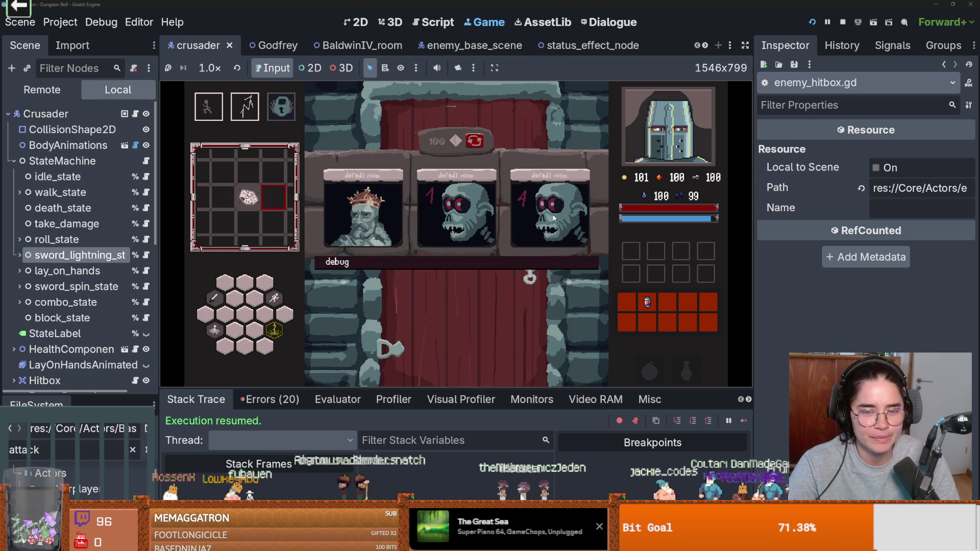
Enter the next room, use the lightning strike on enemies, then pause and end the run.
{"action": "left_click", "coordinate": [554, 216]}
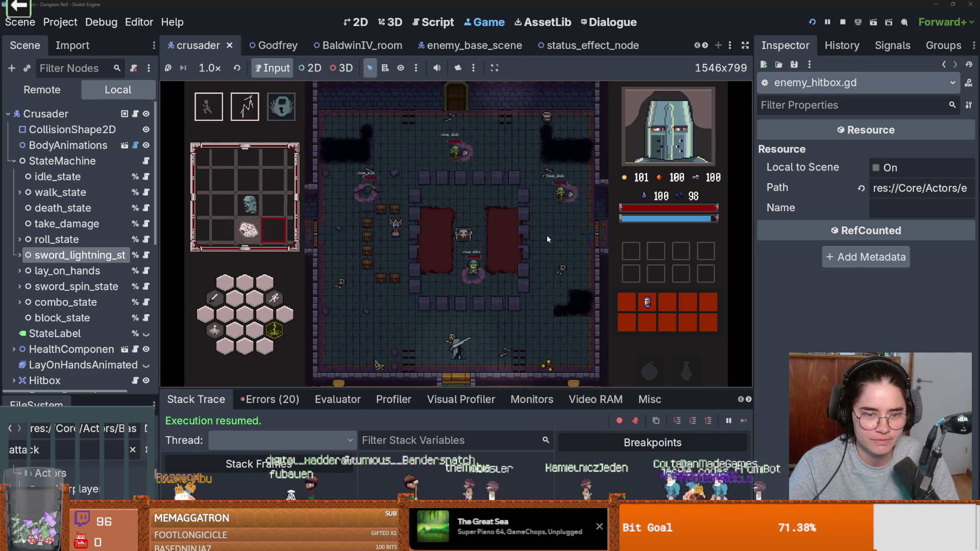
{"action": "key", "text": "e"}
{"action": "key", "text": "a"}
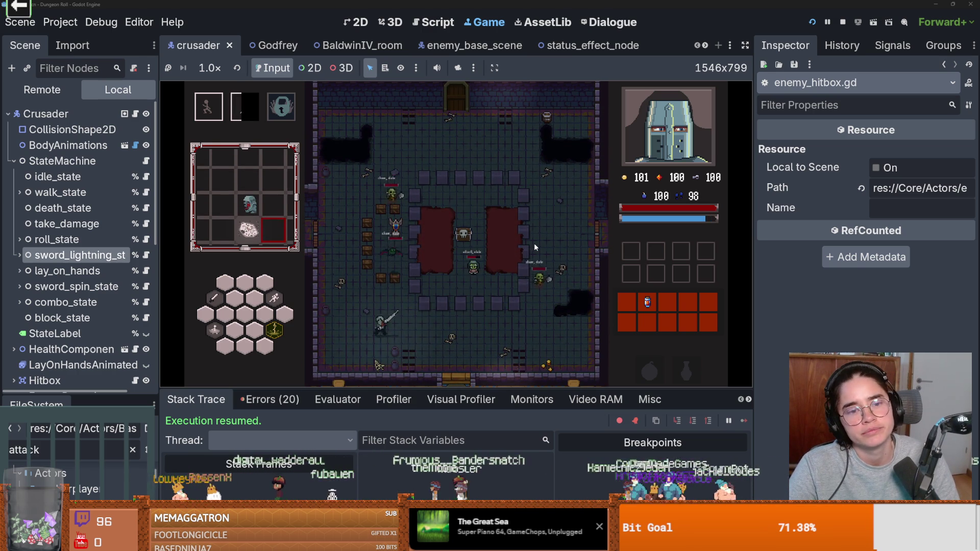
{"action": "key", "text": "a"}
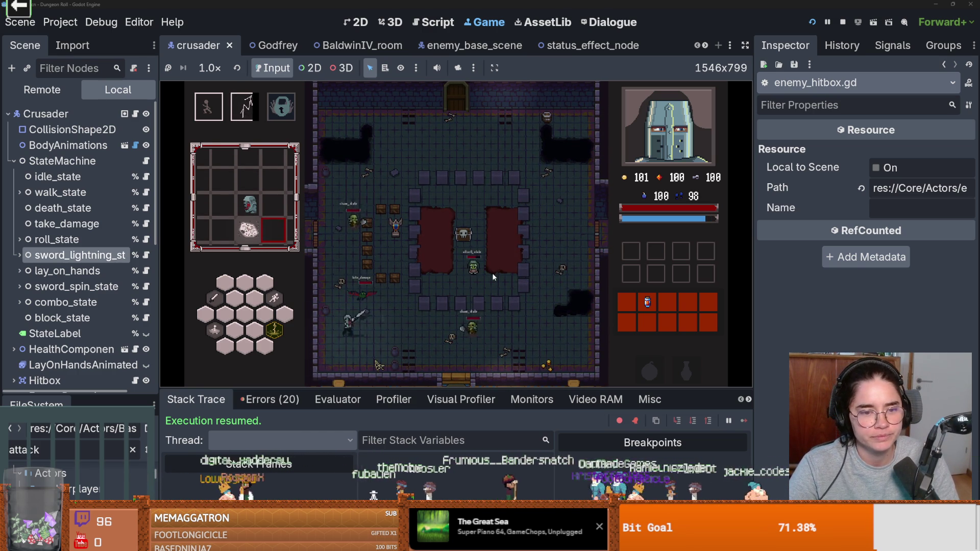
{"action": "key", "text": "d"}
{"action": "key", "text": "Escape"}
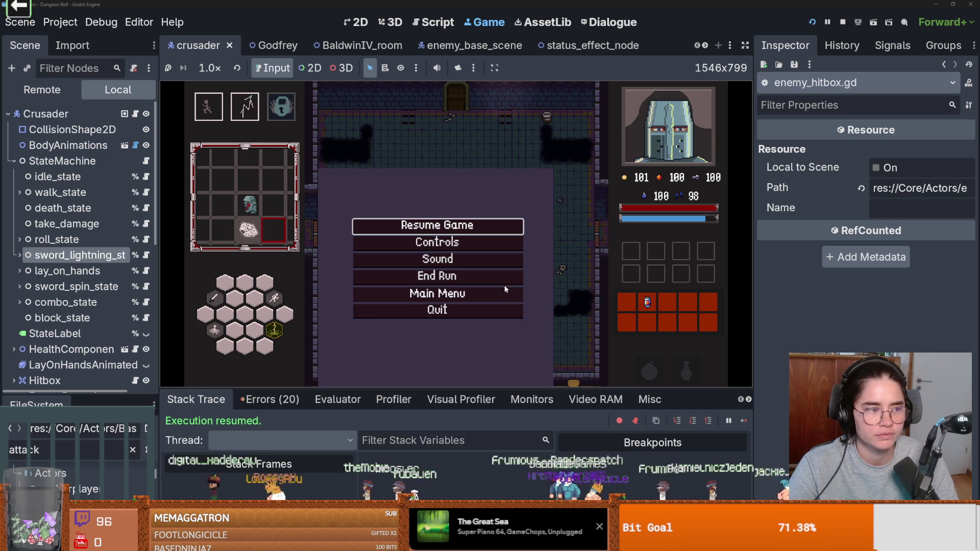
{"action": "left_click", "coordinate": [430, 275]}
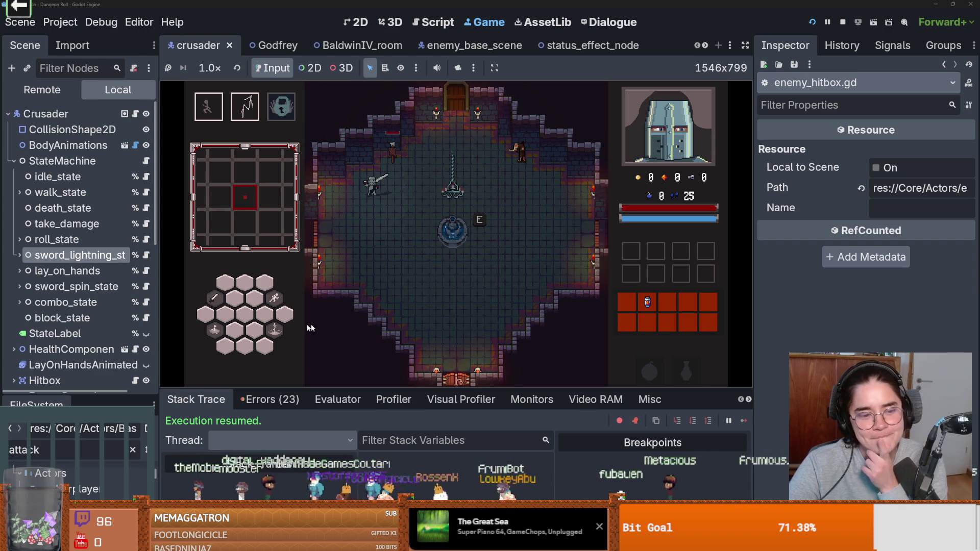
Stop the game and open PlayerCharacter.gd at the sword strike upgrade code.
{"action": "left_click", "coordinate": [843, 23]}
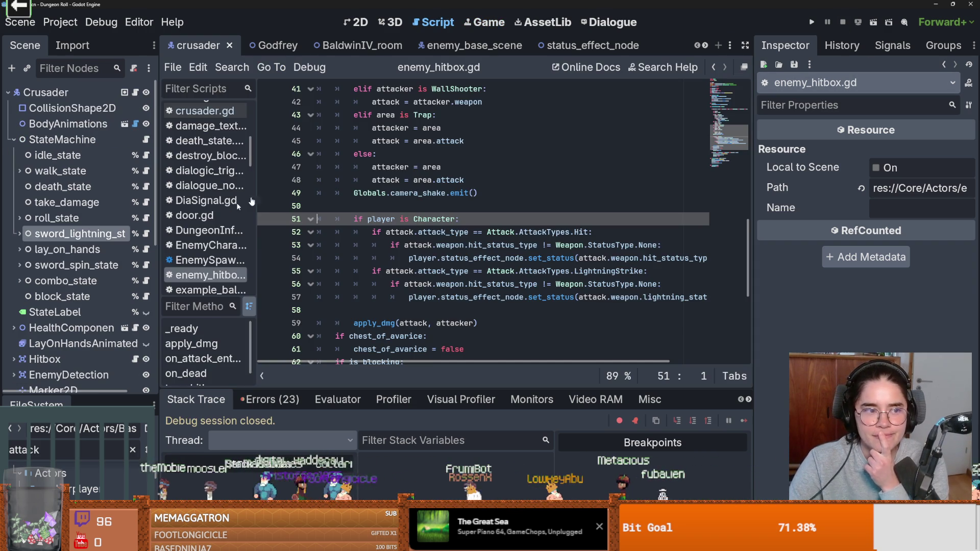
{"action": "scroll", "coordinate": [305, 96], "scroll_direction": "up", "scroll_amount": 13}
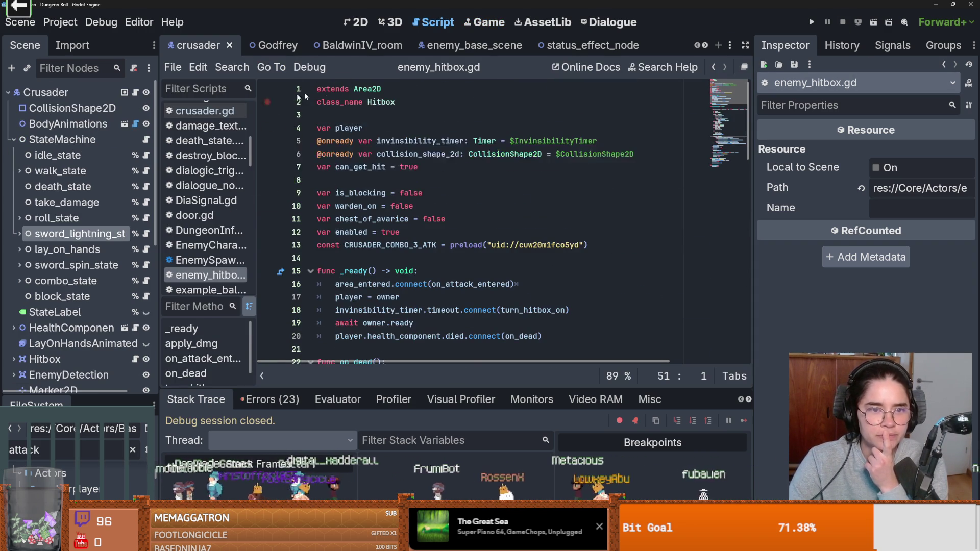
{"action": "left_click", "coordinate": [135, 92]}
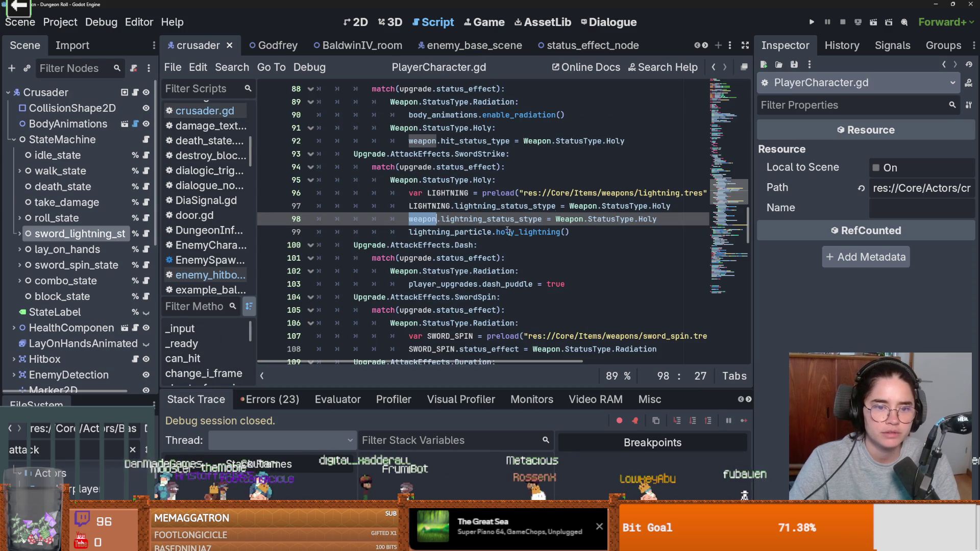
Check the documentation and uses of lightning_status_stype and StatusType on line 98.
{"action": "left_click", "coordinate": [542, 218]}
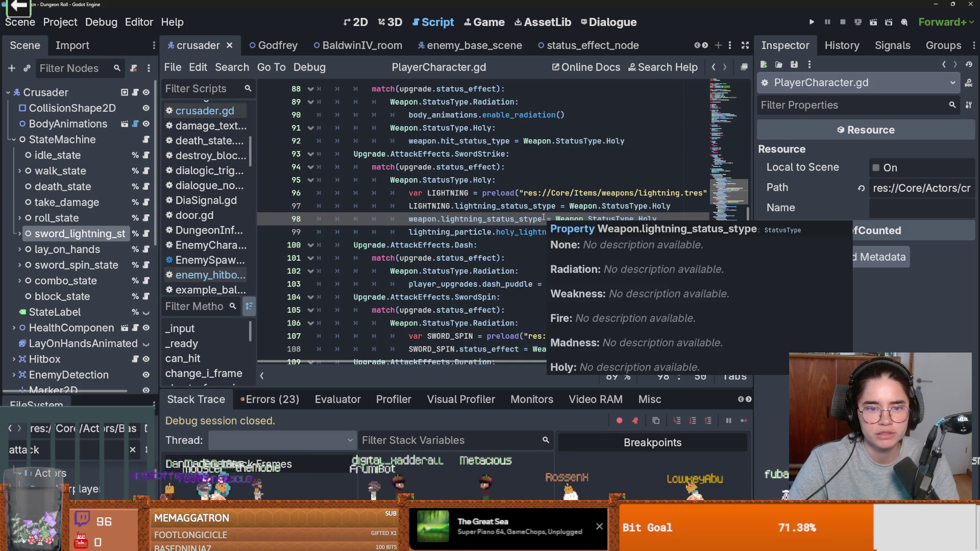
{"action": "double_click", "coordinate": [526, 219]}
{"action": "double_click", "coordinate": [585, 219]}
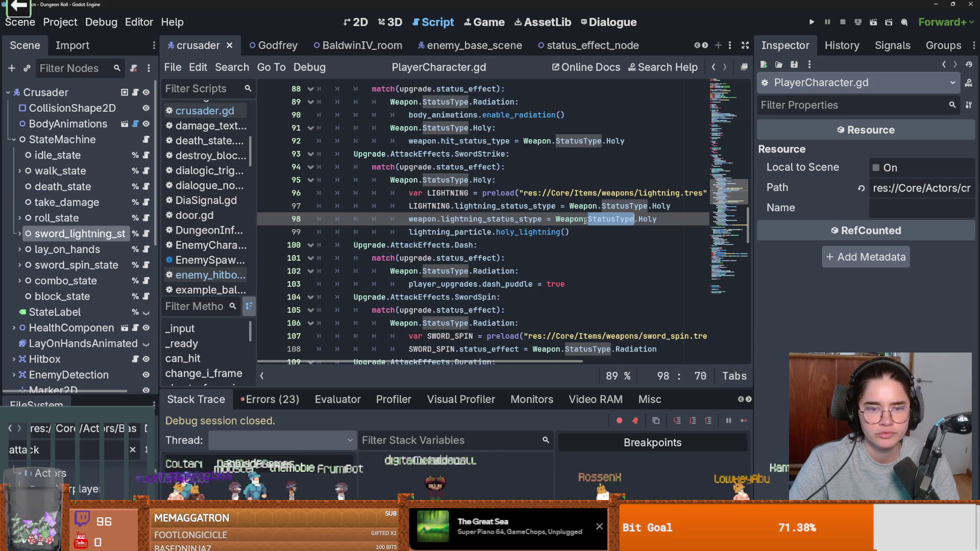
{"action": "left_click", "coordinate": [428, 221]}
{"action": "double_click", "coordinate": [497, 220]}
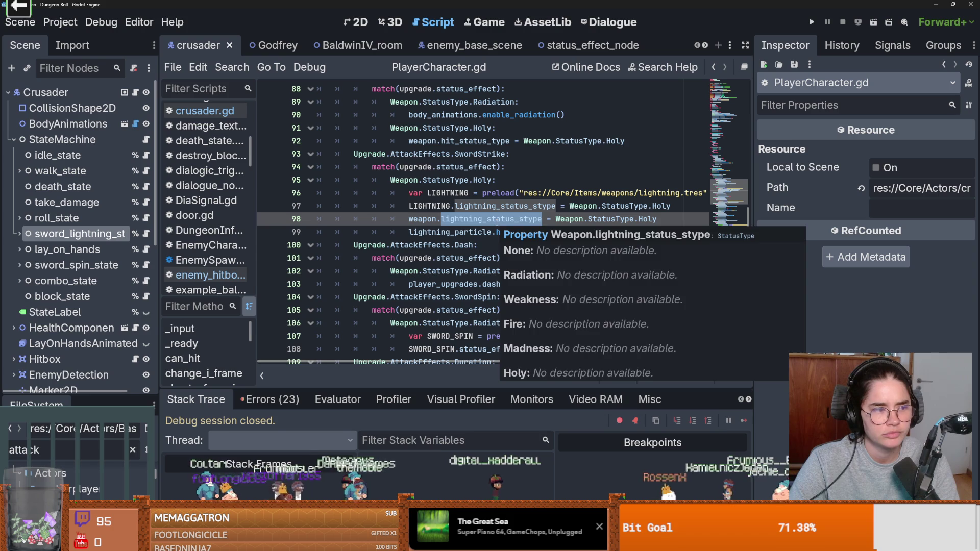
{"action": "left_click", "coordinate": [497, 223]}
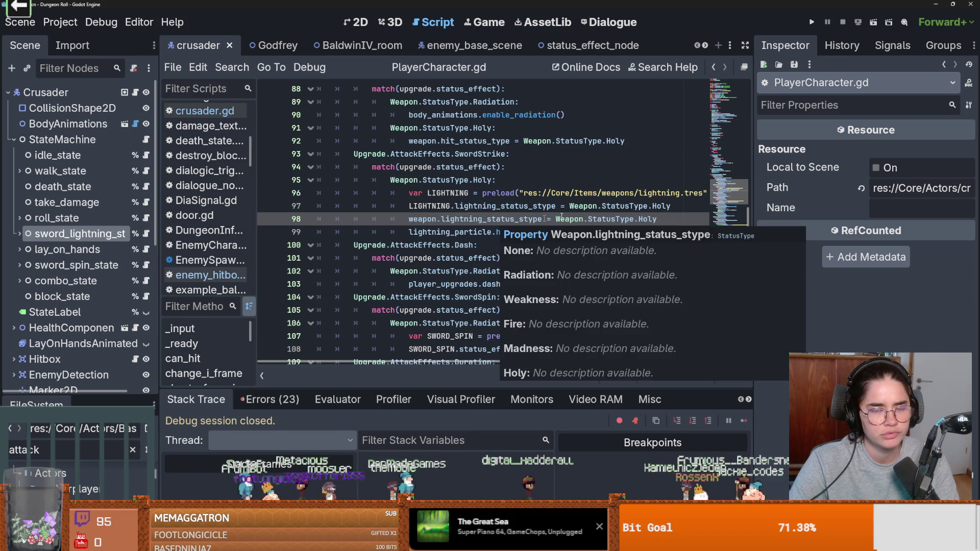
{"action": "mouse_move", "coordinate": [748, 217]}
{"action": "left_mouse_down"}
{"action": "mouse_move", "coordinate": [761, 88]}
{"action": "mouse_move", "coordinate": [730, 211]}
{"action": "left_mouse_up"}
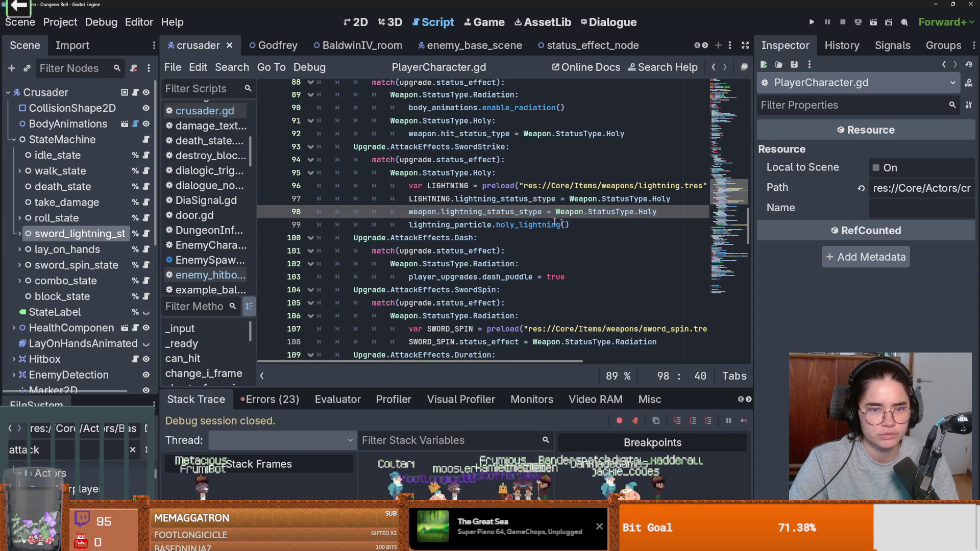
Review the Holy case and SwordStrike on lines 93–95, then save PlayerCharacter.gd.
{"action": "left_click", "coordinate": [479, 173]}
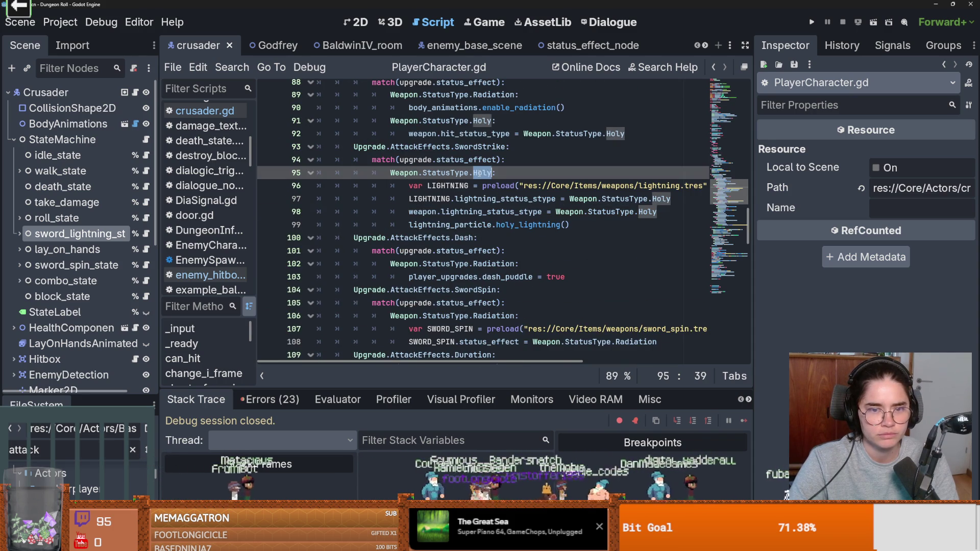
{"action": "scroll", "coordinate": [505, 184], "scroll_direction": "up", "scroll_amount": 1}
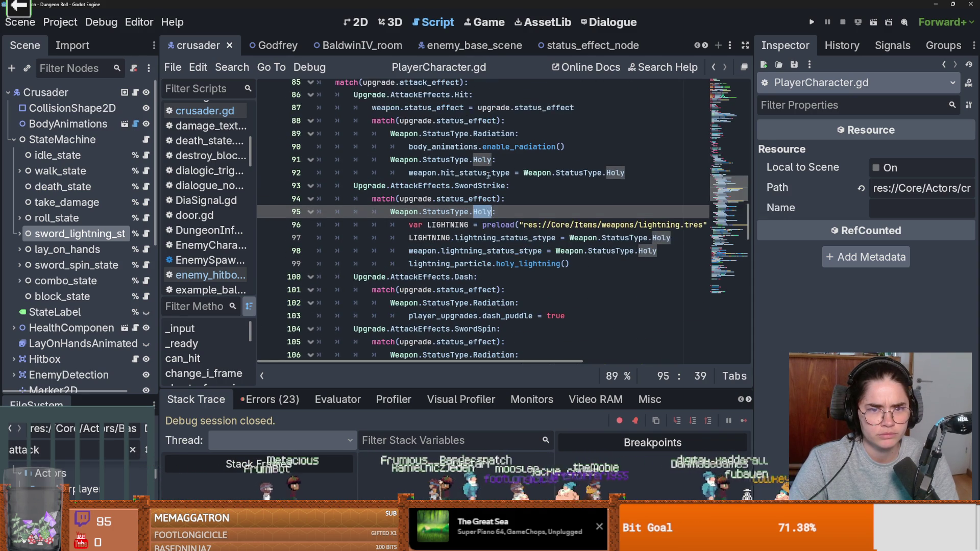
{"action": "key", "text": "Up"}
{"action": "key", "text": "Up"}
{"action": "key", "text": "Up"}
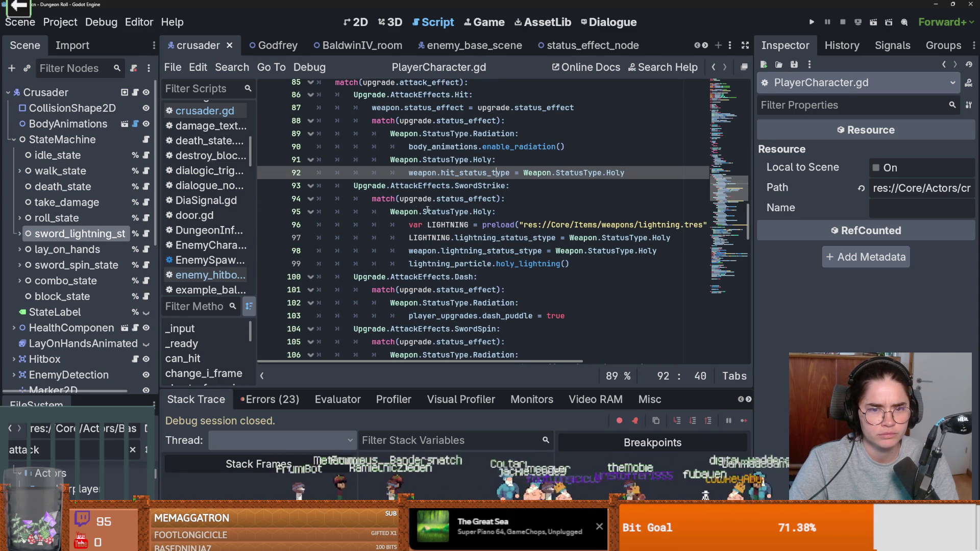
{"action": "double_click", "coordinate": [480, 186]}
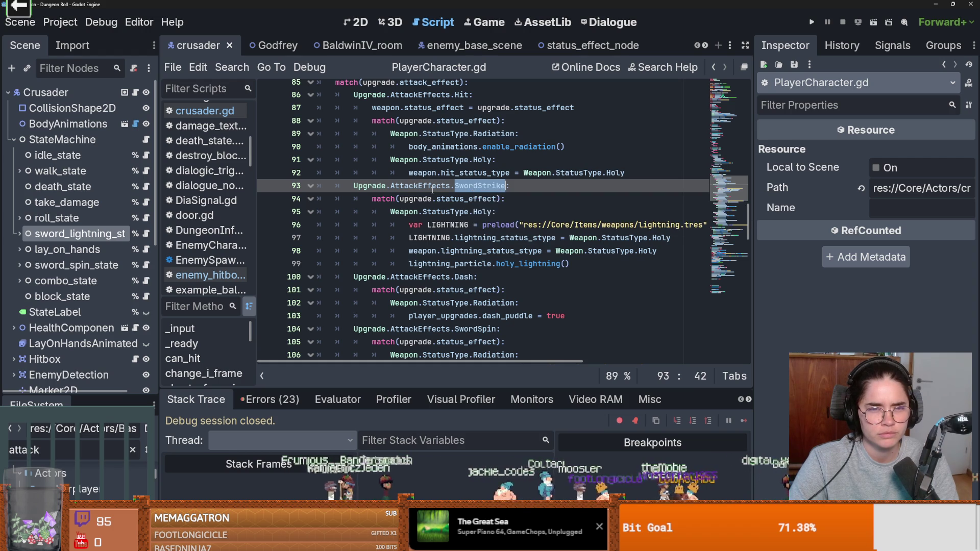
{"action": "mouse_move", "coordinate": [435, 190]}
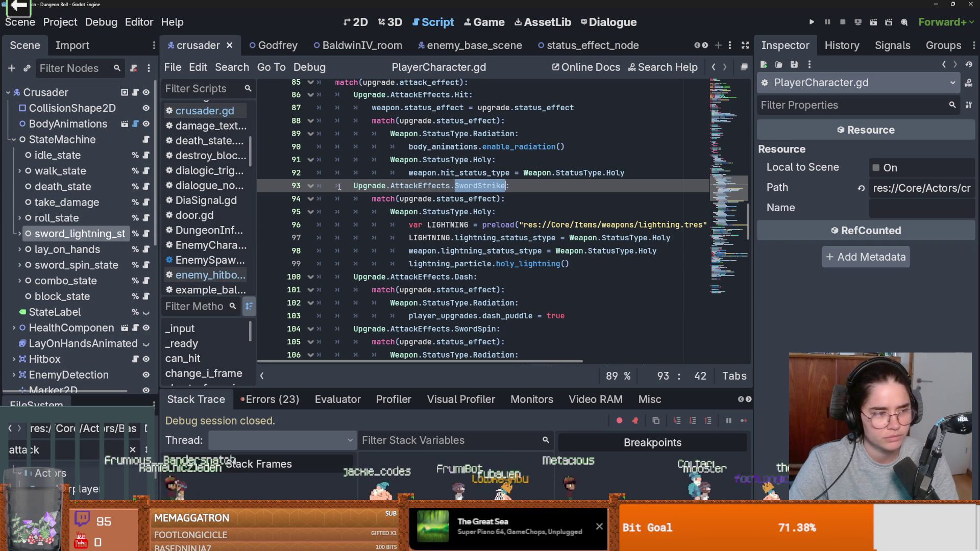
{"action": "left_click", "coordinate": [380, 213]}
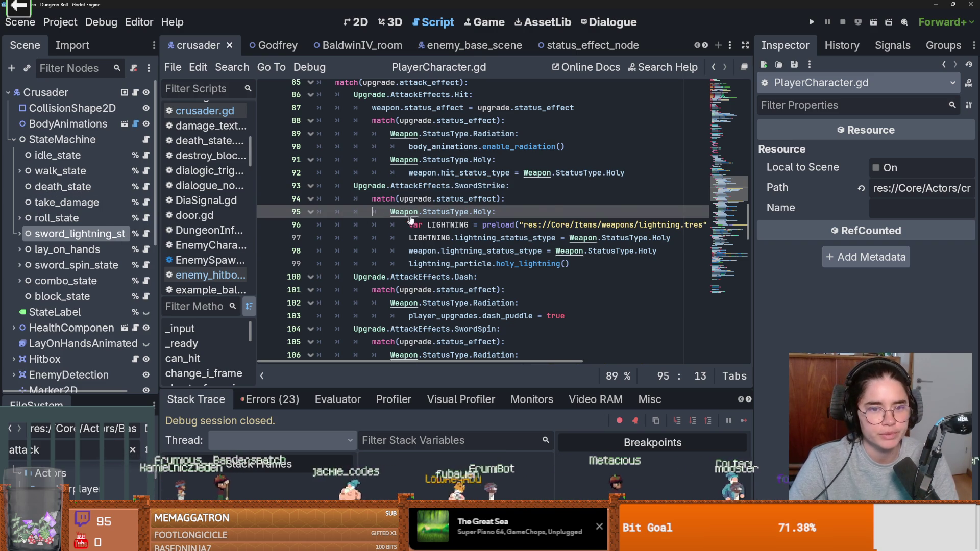
{"action": "key", "text": "ctrl+s"}
{"action": "scroll", "coordinate": [462, 218], "scroll_direction": "up", "scroll_amount": 1}
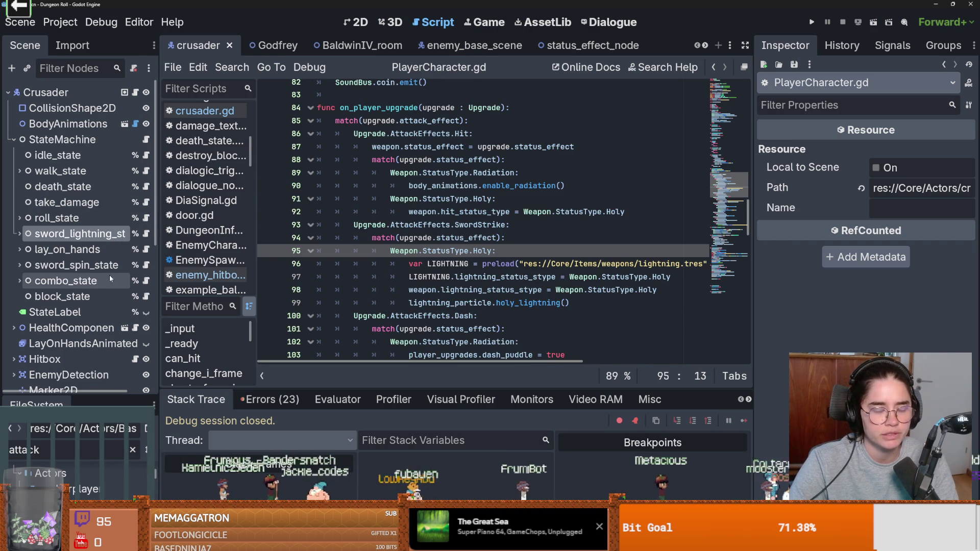
Enlarge the FileSystem dock and clear the attack filter to show all files.
{"action": "mouse_move", "coordinate": [128, 399]}
{"action": "left_mouse_down"}
{"action": "mouse_move", "coordinate": [128, 320]}
{"action": "mouse_move", "coordinate": [129, 387]}
{"action": "mouse_move", "coordinate": [82, 100]}
{"action": "left_mouse_up"}
{"action": "scroll", "coordinate": [64, 339], "scroll_direction": "down", "scroll_amount": 3}
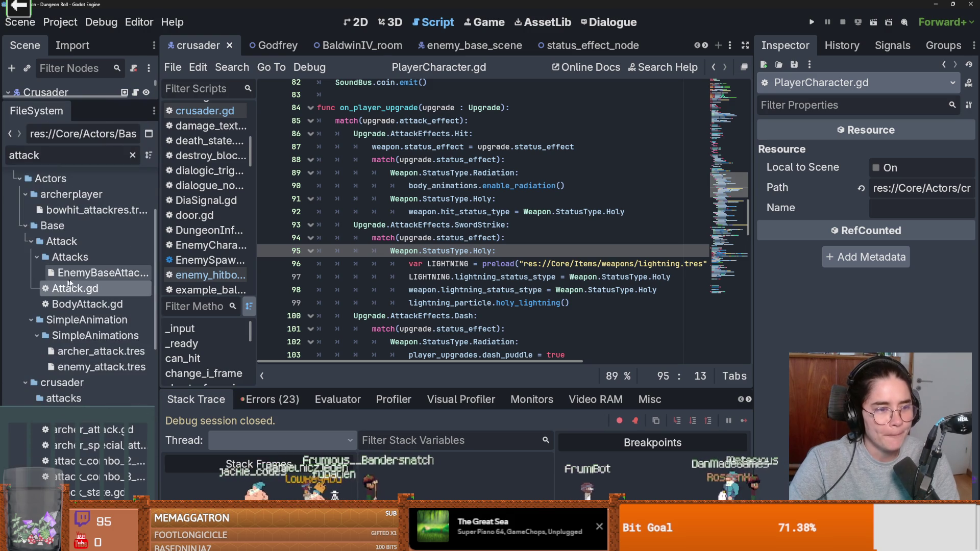
{"action": "double_click", "coordinate": [67, 155]}
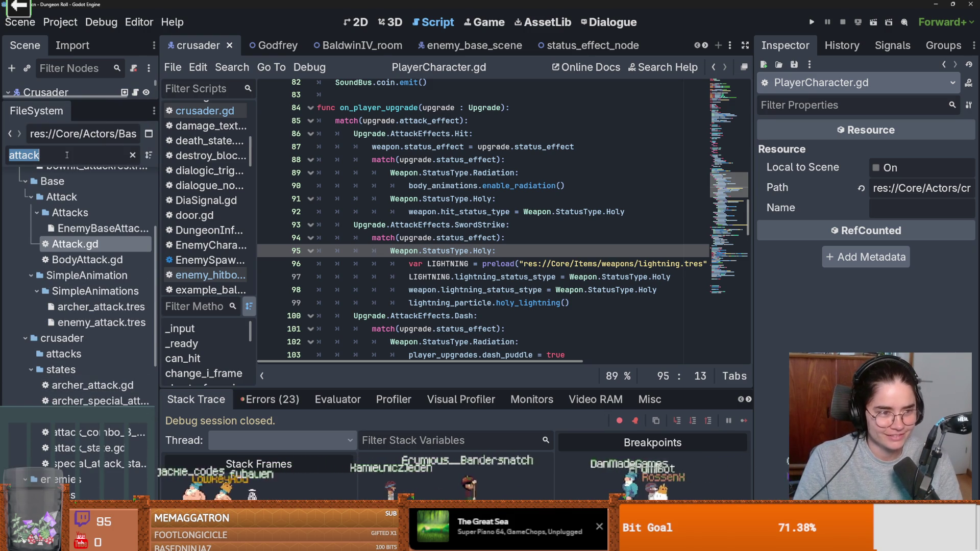
{"action": "scroll", "coordinate": [67, 230], "scroll_direction": "up", "scroll_amount": 3}
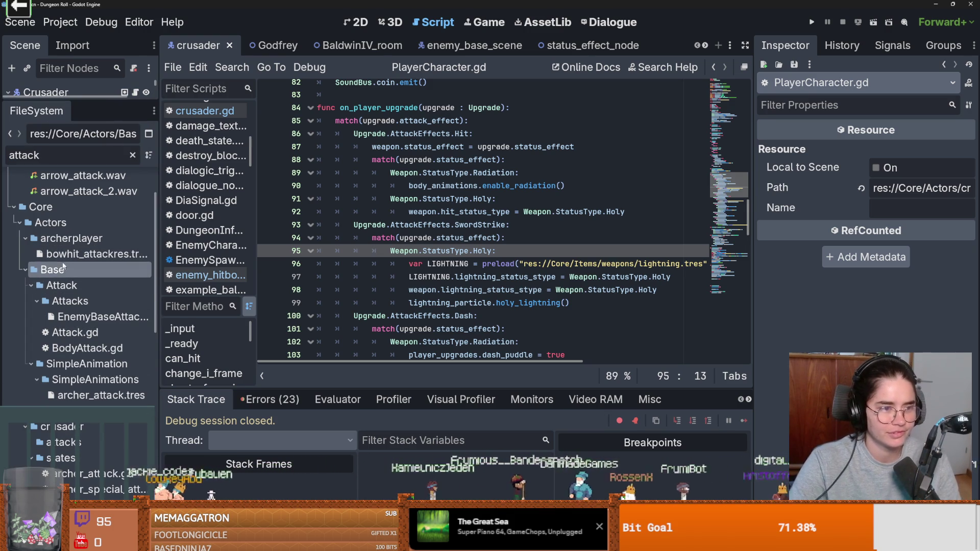
{"action": "left_click", "coordinate": [67, 225]}
{"action": "left_click", "coordinate": [133, 156]}
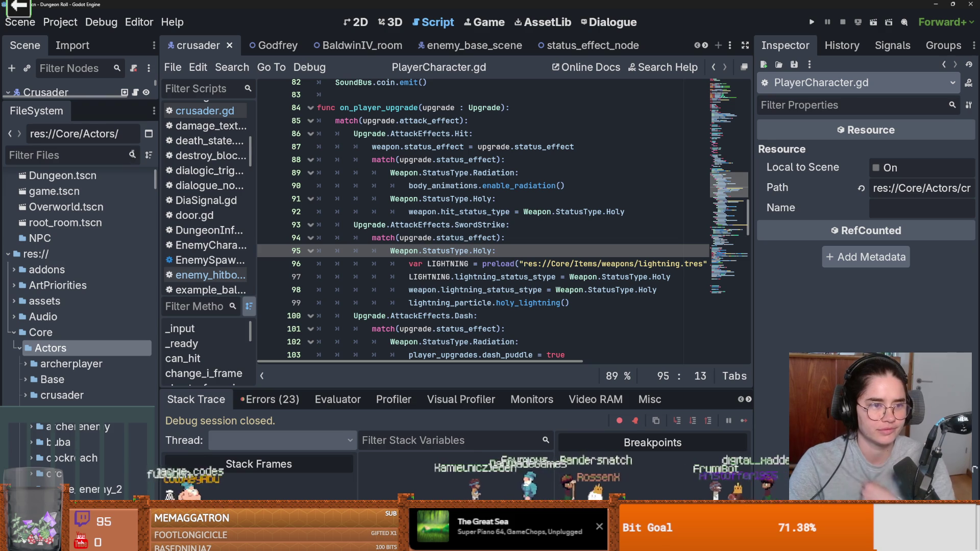
Browse to Core/Actors/NPC/Figures/BaldwinIV/upgrades and open HolyStrike.tres in the Inspector.
{"action": "scroll", "coordinate": [104, 287], "scroll_direction": "down", "scroll_amount": 3}
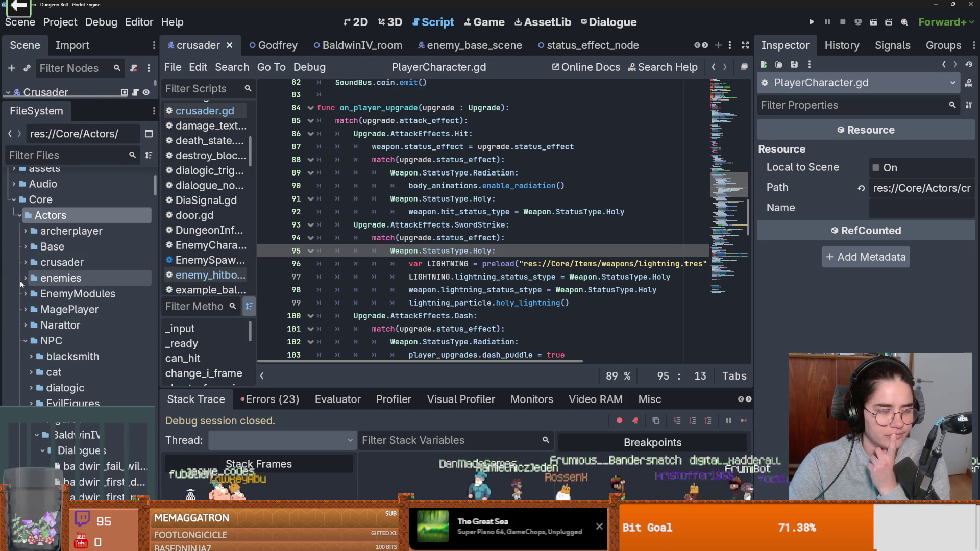
{"action": "scroll", "coordinate": [26, 306], "scroll_direction": "down", "scroll_amount": 2}
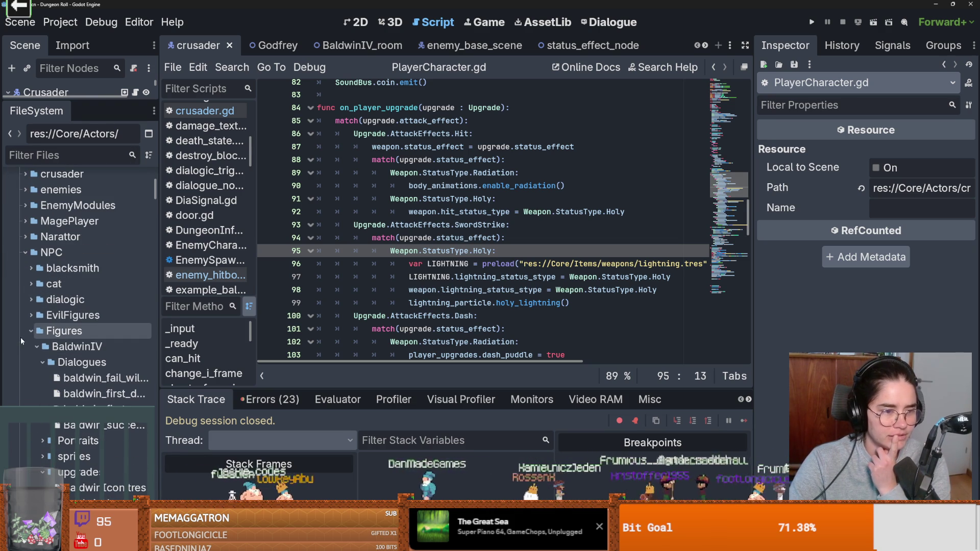
{"action": "scroll", "coordinate": [82, 373], "scroll_direction": "down", "scroll_amount": 2}
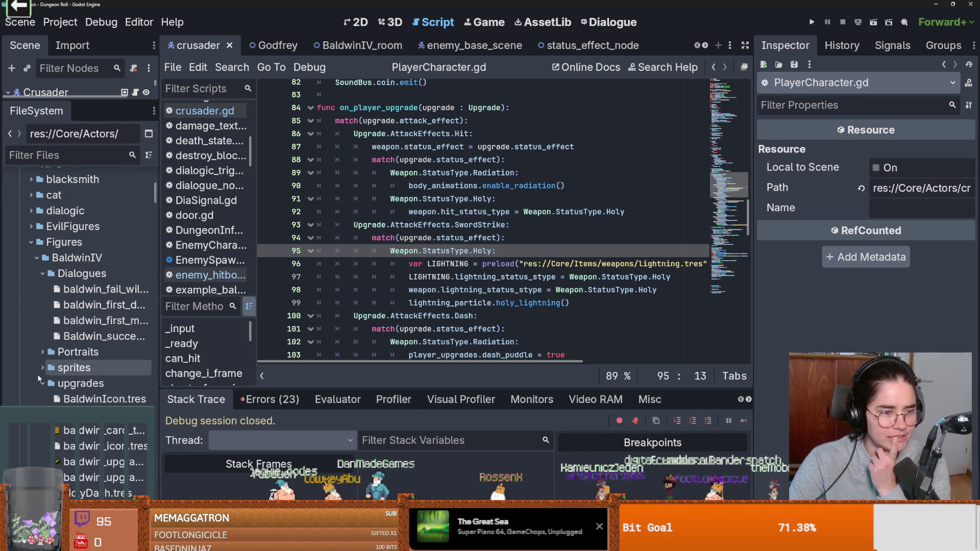
{"action": "scroll", "coordinate": [98, 386], "scroll_direction": "down", "scroll_amount": 1}
{"action": "left_click_drag", "start_coordinate": [158, 283], "coordinate": [233, 286]}
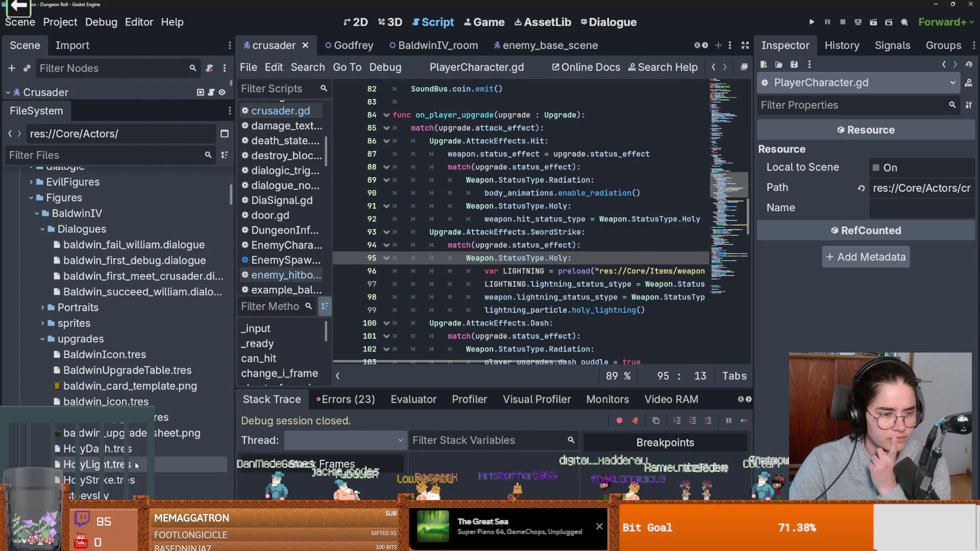
{"action": "left_click", "coordinate": [133, 478]}
{"action": "double_click", "coordinate": [134, 479]}
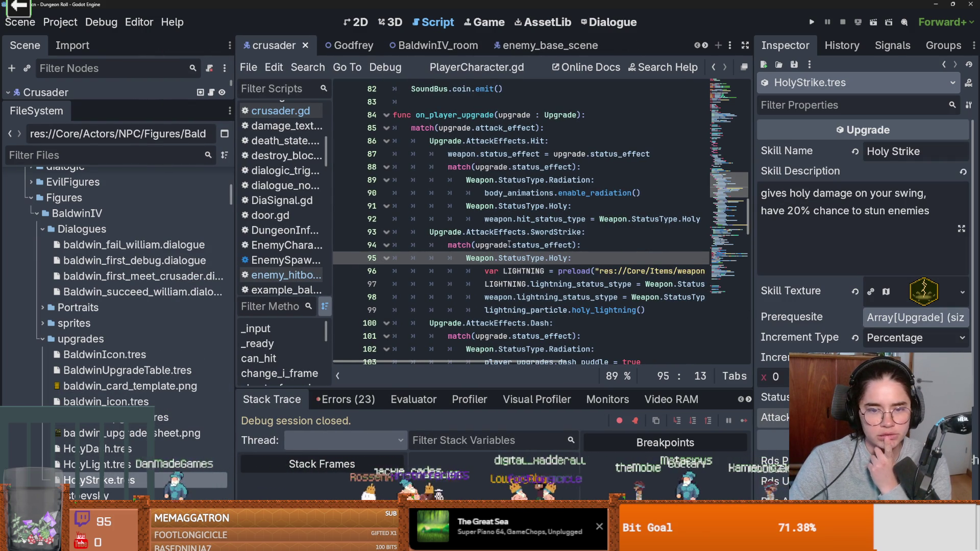
Select weapon on line 98 and widen the script code area.
{"action": "scroll", "coordinate": [502, 259], "scroll_direction": "down", "scroll_amount": 1}
{"action": "double_click", "coordinate": [501, 258]}
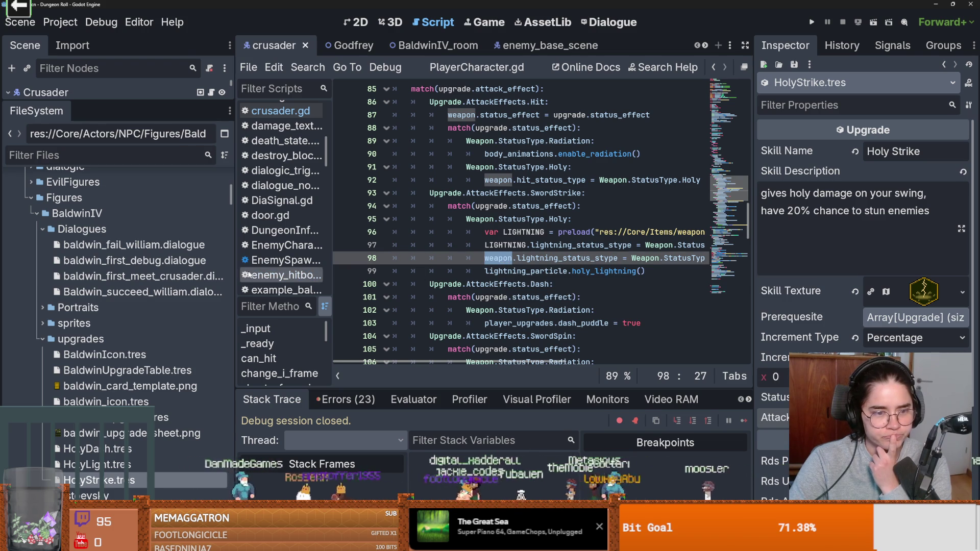
{"action": "left_click_drag", "start_coordinate": [234, 276], "coordinate": [93, 276]}
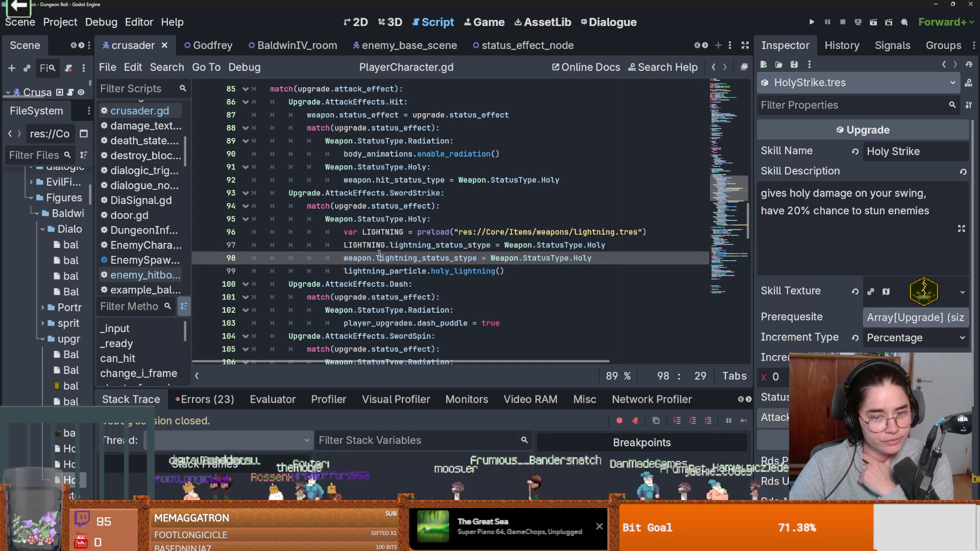
Read the docs for lightning_status_stype, the Weapon class and lightning_particle on lines 98–99.
{"action": "left_click", "coordinate": [361, 260]}
{"action": "double_click", "coordinate": [409, 259]}
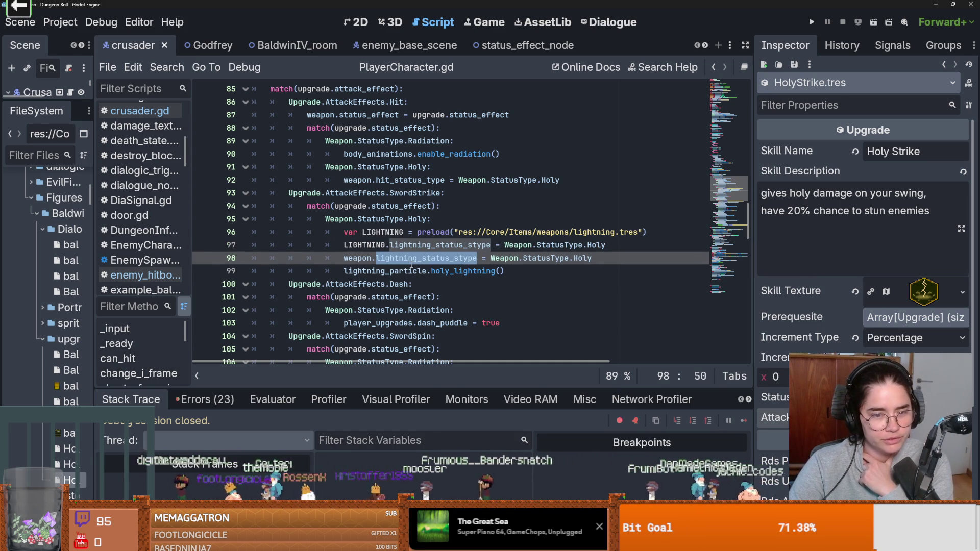
{"action": "left_click", "coordinate": [408, 259]}
{"action": "double_click", "coordinate": [408, 259]}
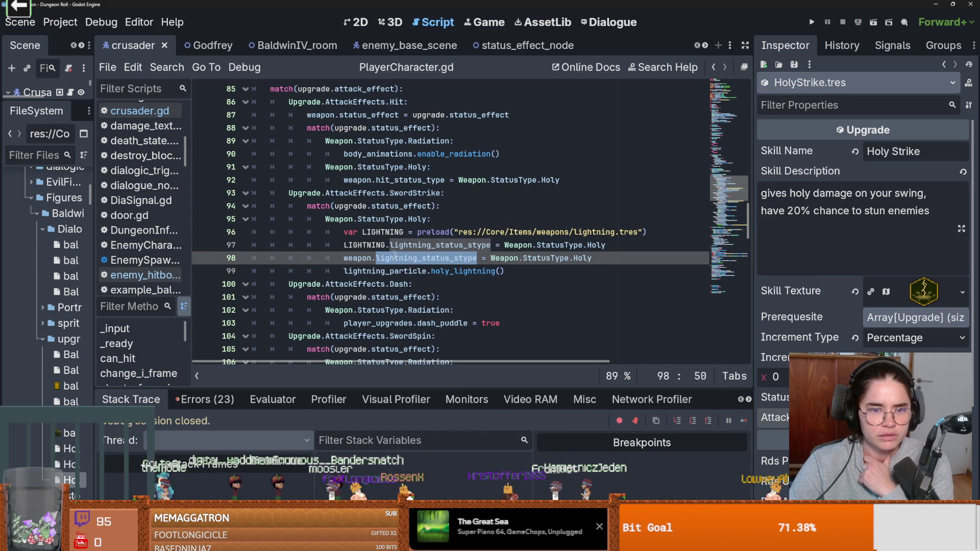
{"action": "left_click", "coordinate": [510, 260]}
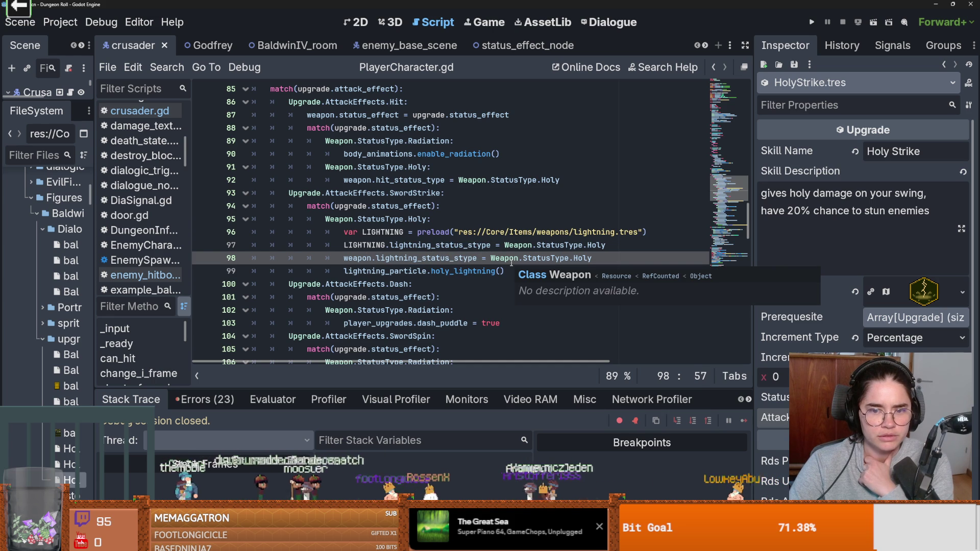
{"action": "double_click", "coordinate": [411, 260]}
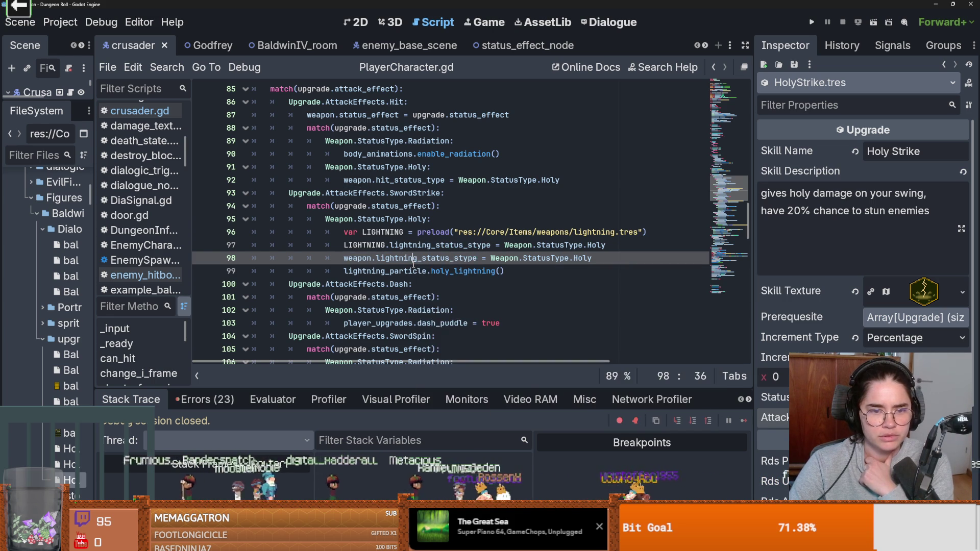
{"action": "double_click", "coordinate": [428, 271]}
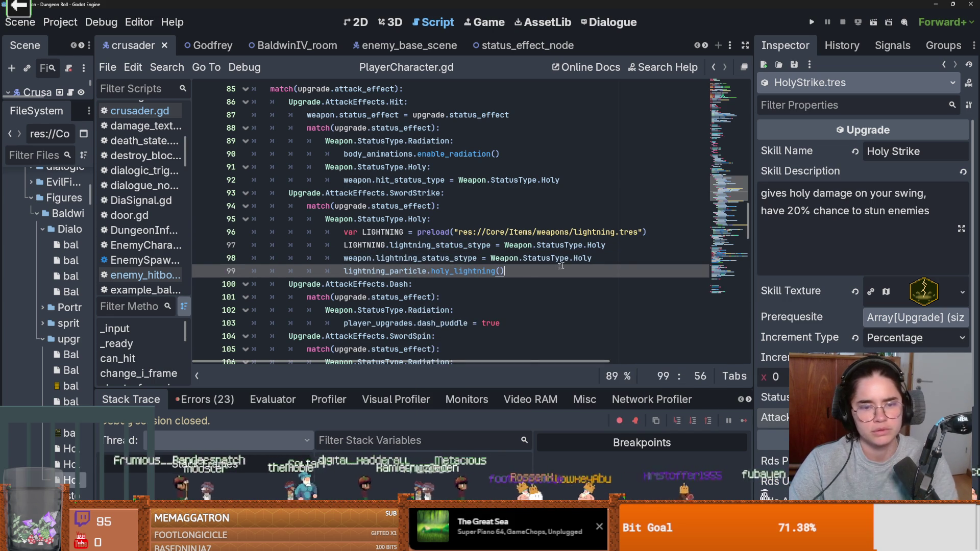
Move the weapon.lightning_status_stype assignment below holy_lightning(), remove the blank line, and save.
{"action": "left_click_drag", "start_coordinate": [592, 259], "coordinate": [372, 259]}
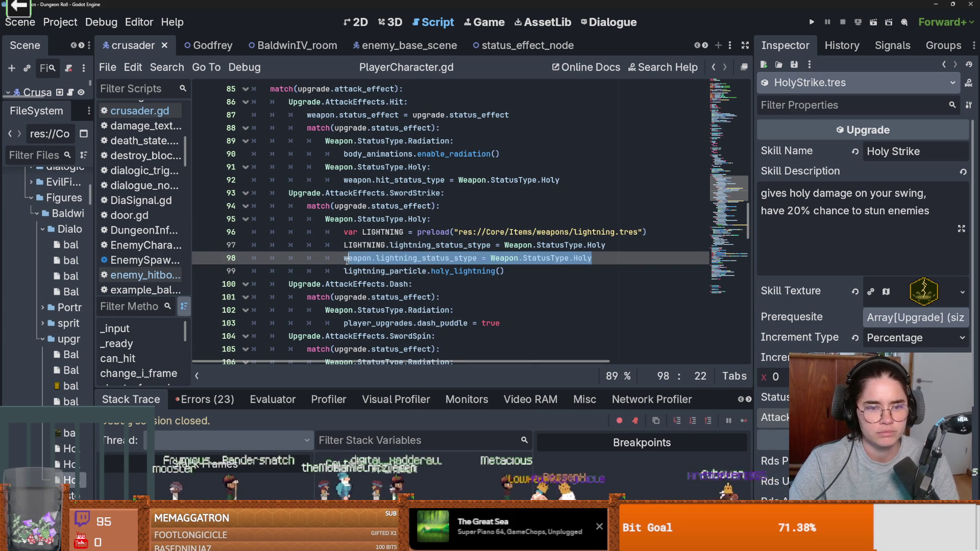
{"action": "key", "text": "shift+Home"}
{"action": "key", "text": "BackSpace"}
{"action": "left_click", "coordinate": [528, 274]}
{"action": "key", "text": "Return"}
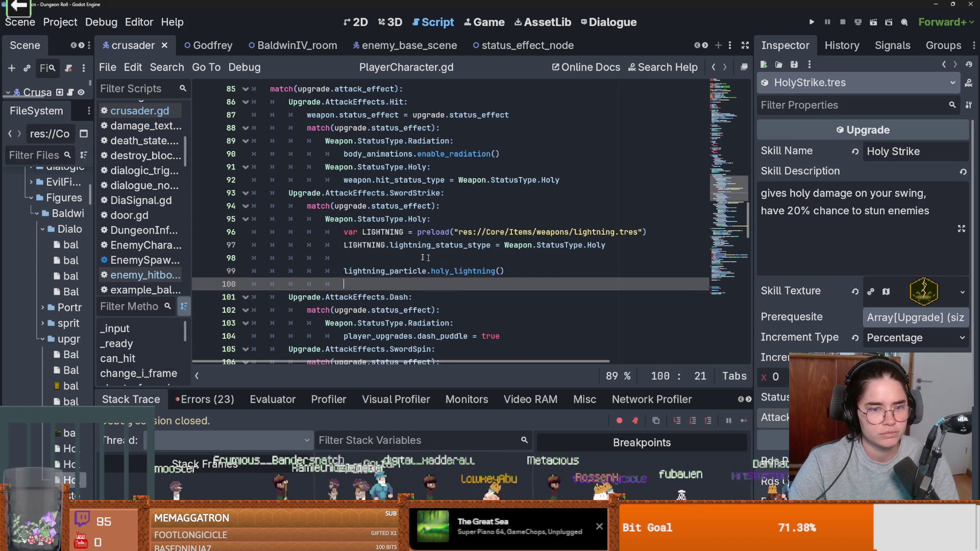
{"action": "type", "text": "weapon.lightning_status_stype = Weapon.StatusType.Holy"}
{"action": "left_click", "coordinate": [380, 258]}
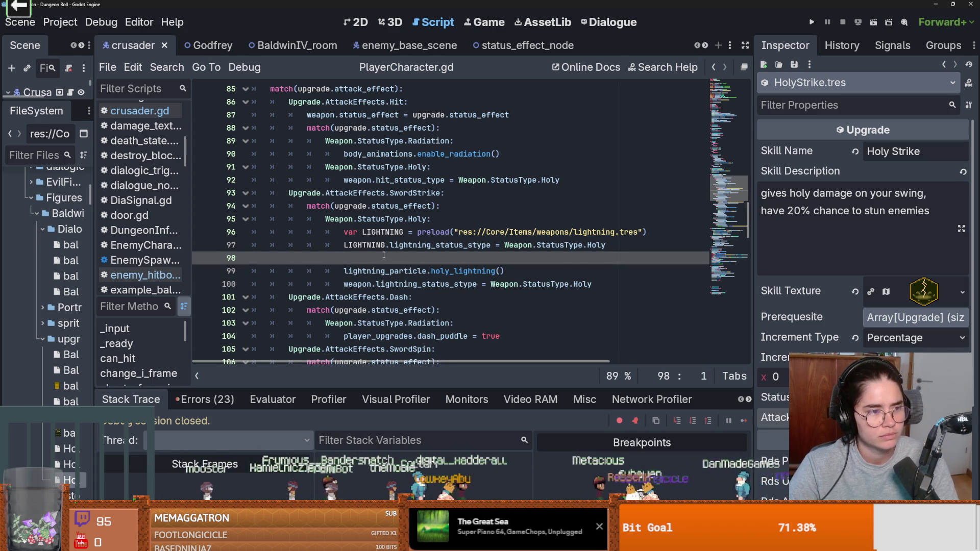
{"action": "key", "text": "BackSpace"}
{"action": "key", "text": "ctrl+s"}
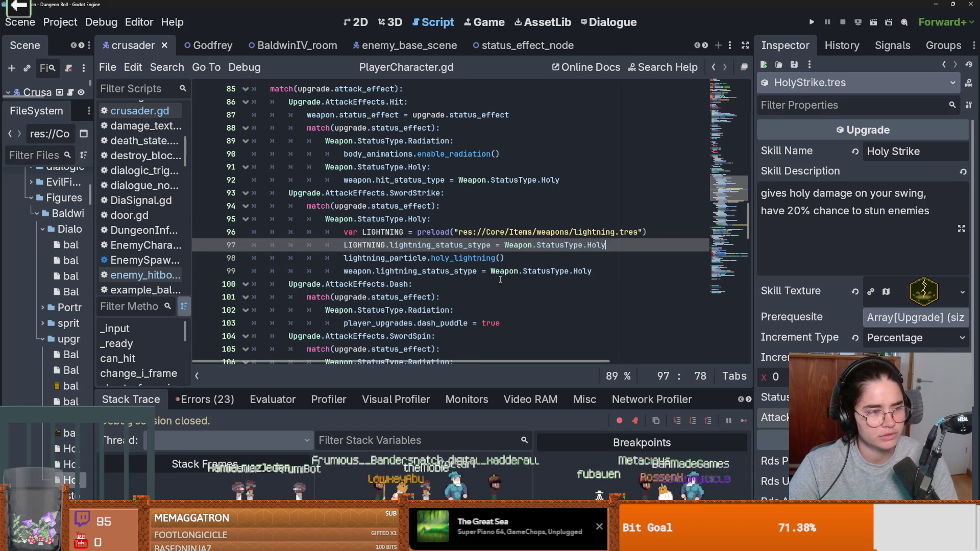
Save PlayerCharacter.gd again and highlight every Holy occurrence on line 99.
{"action": "left_click", "coordinate": [489, 260]}
{"action": "key", "text": "ctrl+s"}
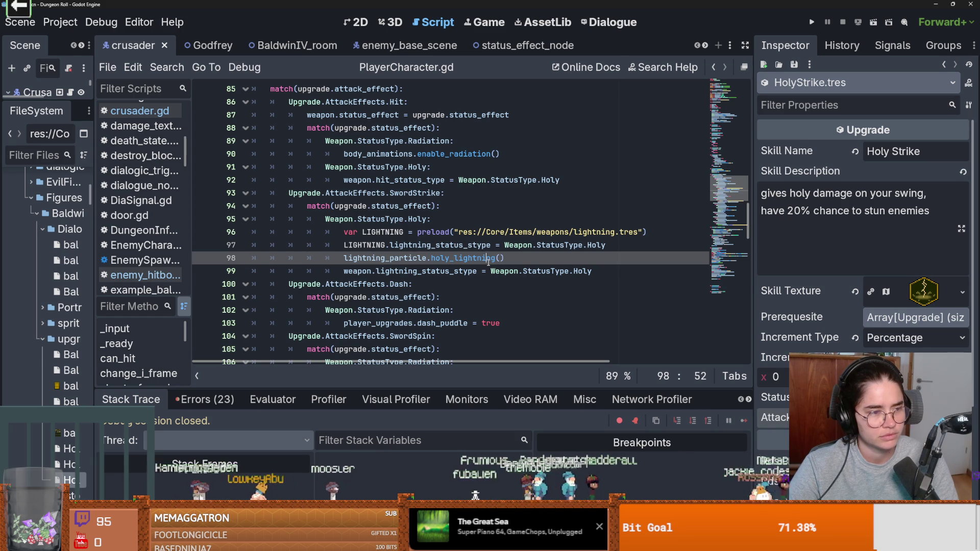
{"action": "key", "text": "ctrl+s"}
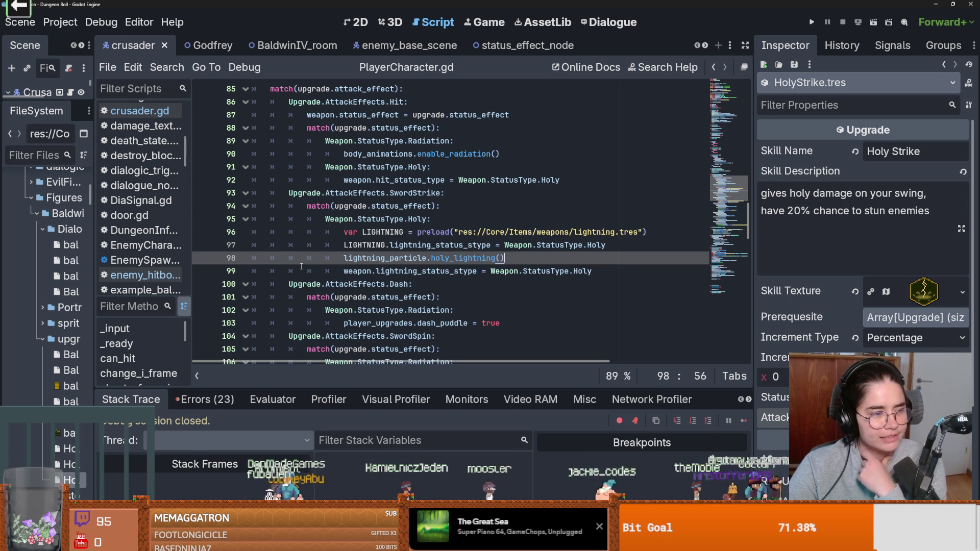
{"action": "left_click", "coordinate": [583, 266]}
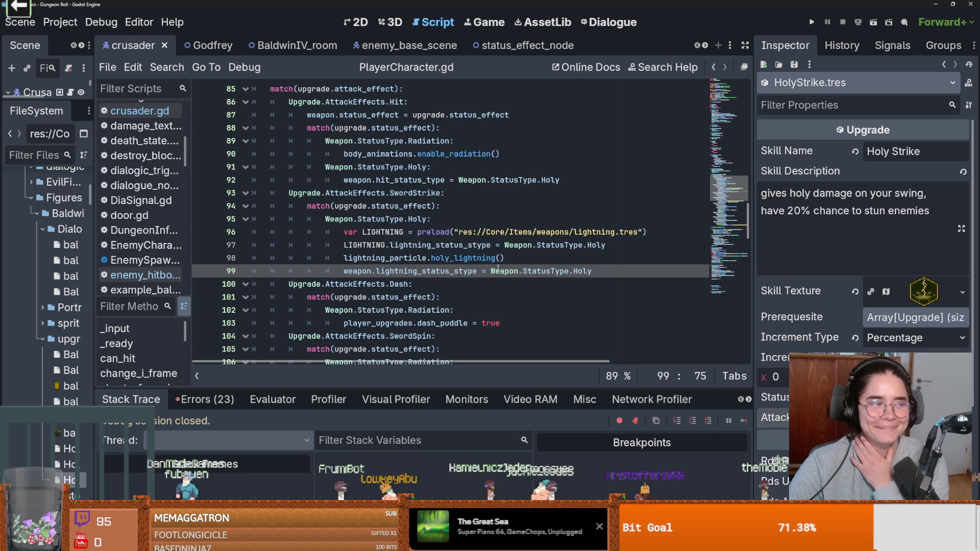
{"action": "double_click", "coordinate": [582, 271]}
{"action": "left_click", "coordinate": [547, 260]}
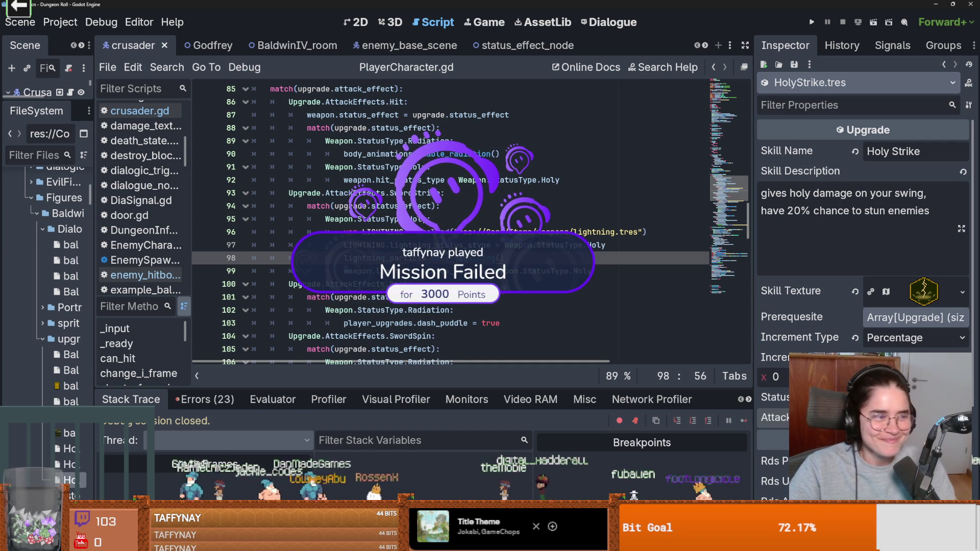
{"action": "left_click", "coordinate": [503, 285]}
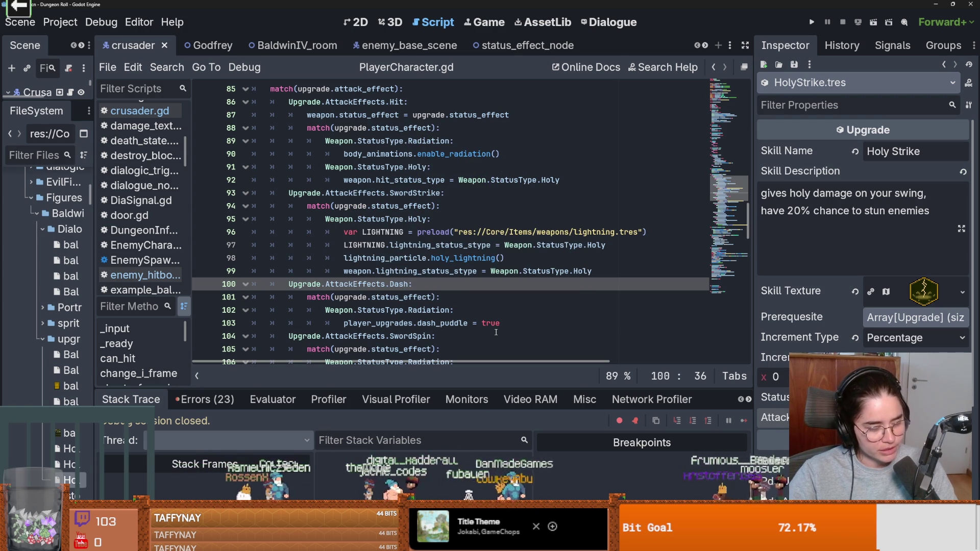
{"action": "left_click", "coordinate": [496, 333]}
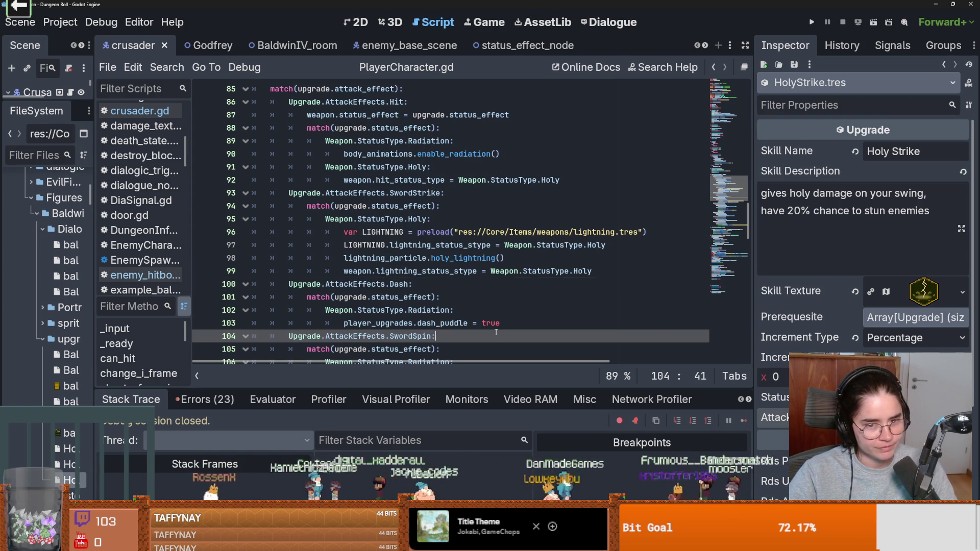
{"action": "key", "text": "ctrl+s"}
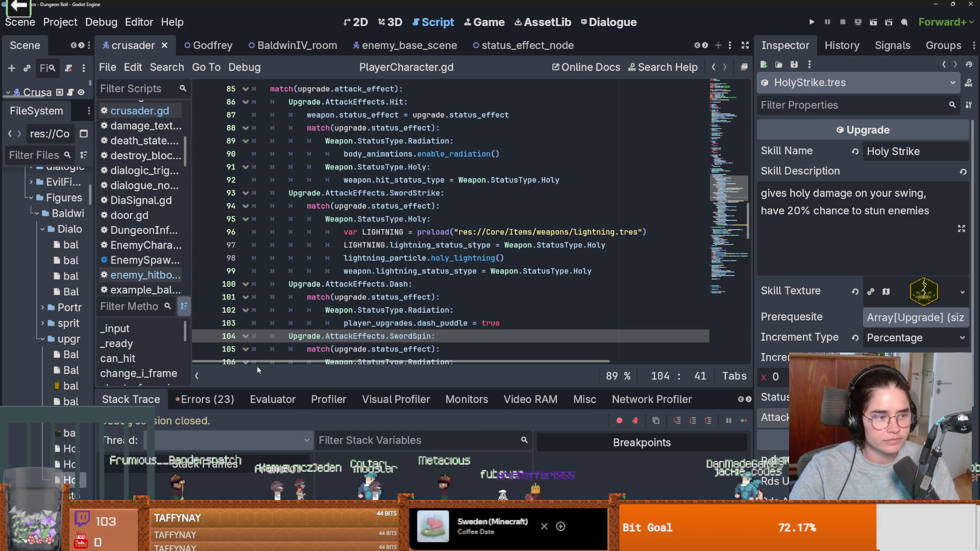
Save the script and check lightning_status_stype's other uses near the Dash effect case.
{"action": "left_click", "coordinate": [384, 258]}
{"action": "key", "text": "ctrl+s"}
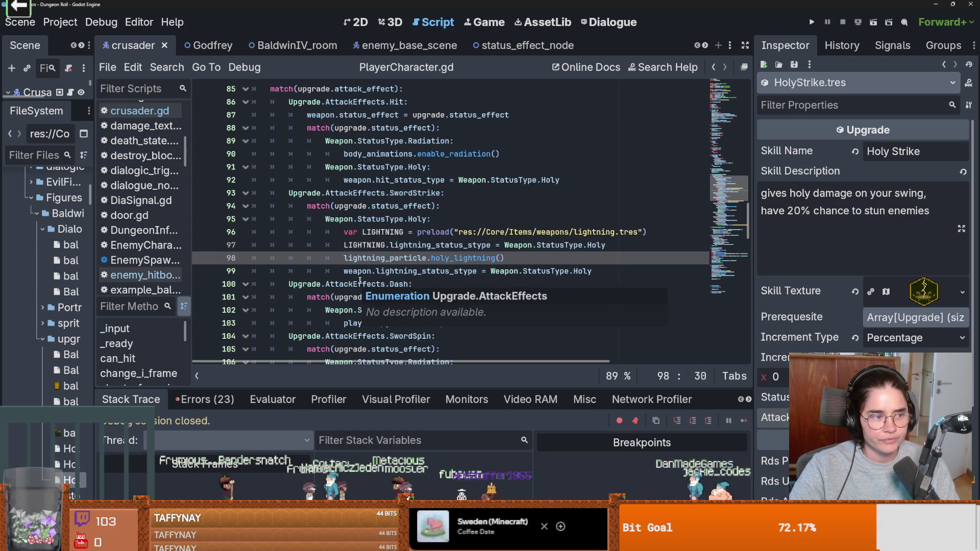
{"action": "left_click", "coordinate": [440, 288]}
{"action": "scroll", "coordinate": [444, 253], "scroll_direction": "up", "scroll_amount": 1}
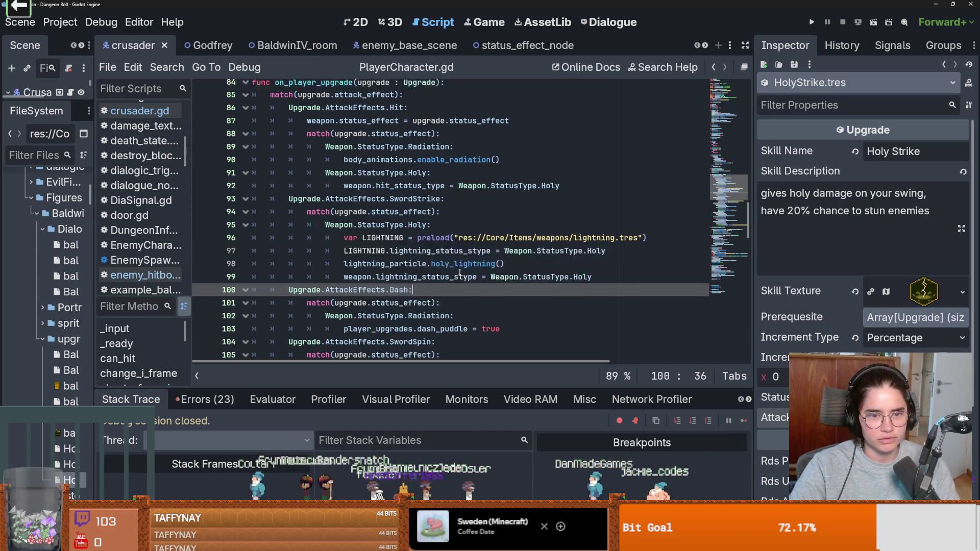
{"action": "double_click", "coordinate": [460, 310]}
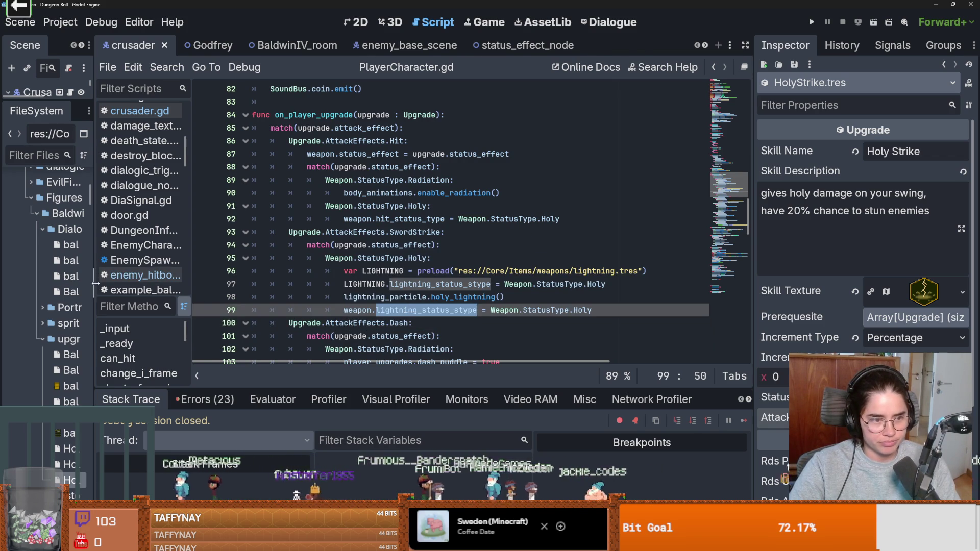
Widen the Scene dock and open enemy_hitbox.gd from the Crusader's Hitbox node.
{"action": "left_click_drag", "start_coordinate": [95, 282], "coordinate": [258, 282]}
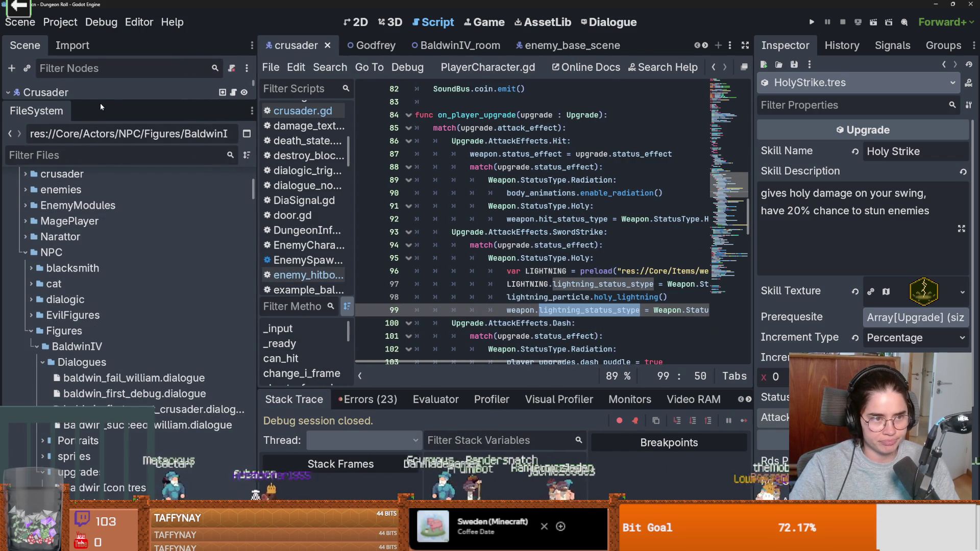
{"action": "left_click_drag", "start_coordinate": [100, 103], "coordinate": [102, 376]}
{"action": "scroll", "coordinate": [102, 376], "scroll_direction": "down", "scroll_amount": 2}
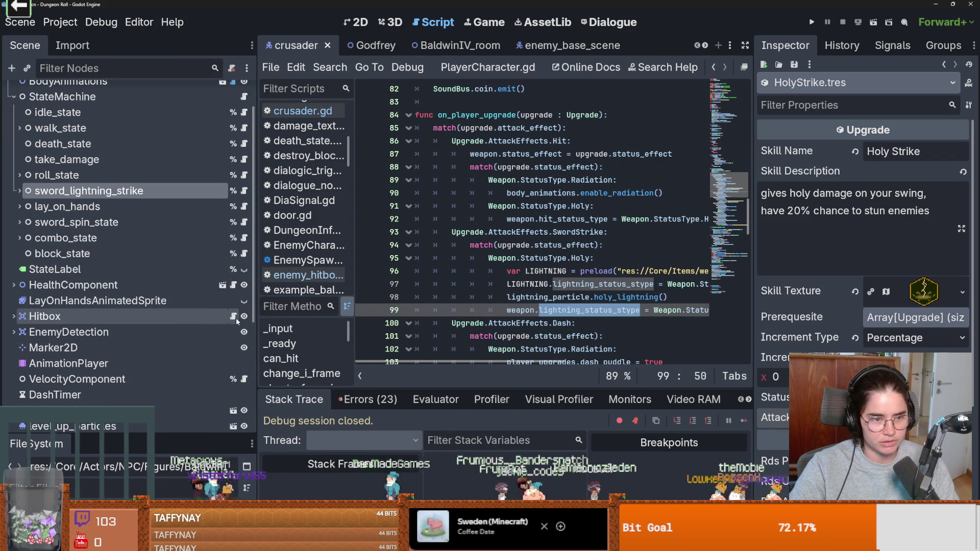
{"action": "left_click", "coordinate": [233, 316]}
Widen the editor and compare the set_status calls on lines 51–57 and attack on line 55.
{"action": "scroll", "coordinate": [496, 318], "scroll_direction": "down", "scroll_amount": 7}
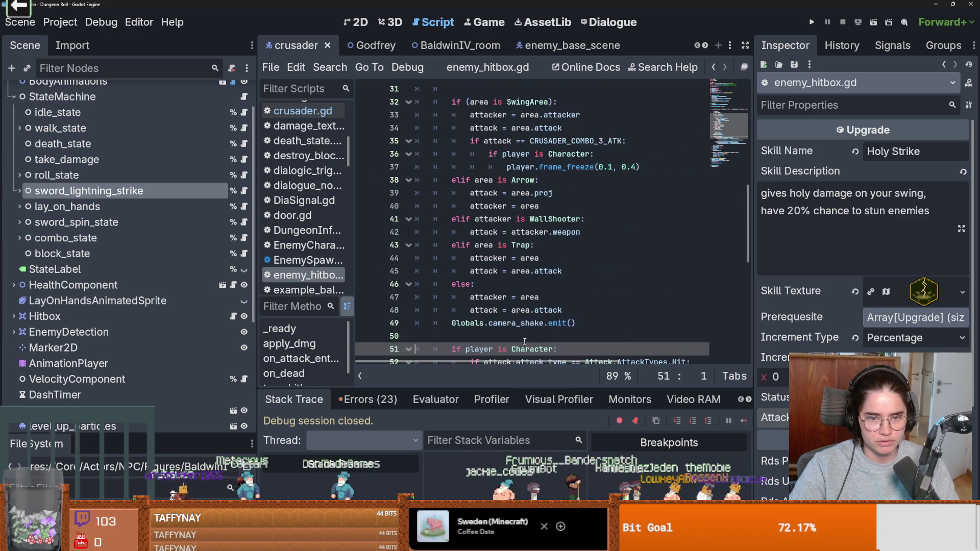
{"action": "scroll", "coordinate": [527, 339], "scroll_direction": "down", "scroll_amount": 6}
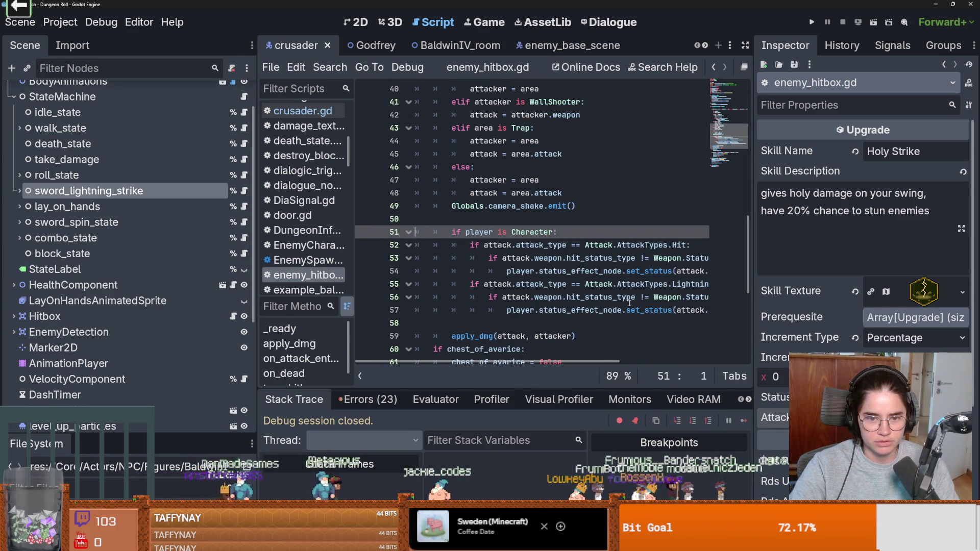
{"action": "left_click_drag", "start_coordinate": [755, 307], "coordinate": [872, 306]}
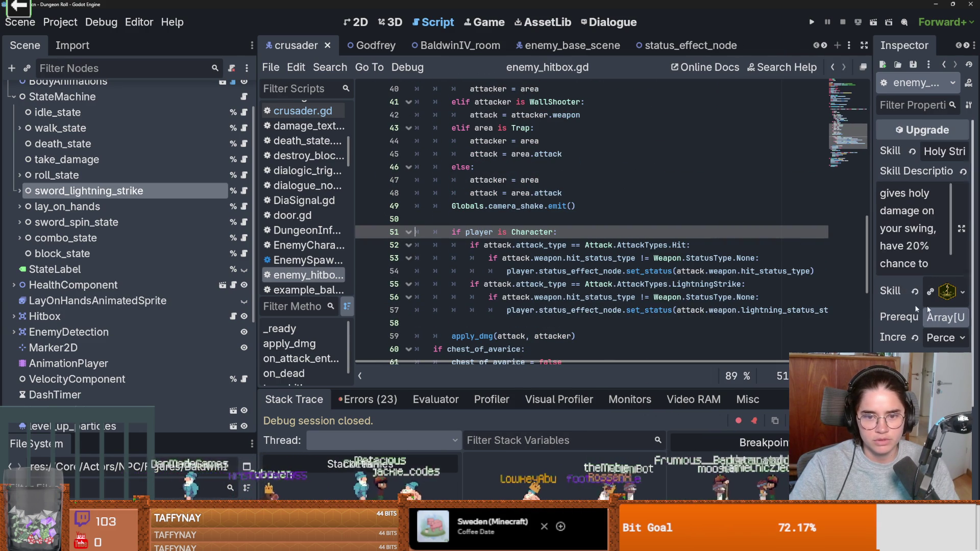
{"action": "scroll", "coordinate": [595, 325], "scroll_direction": "right", "scroll_amount": 3}
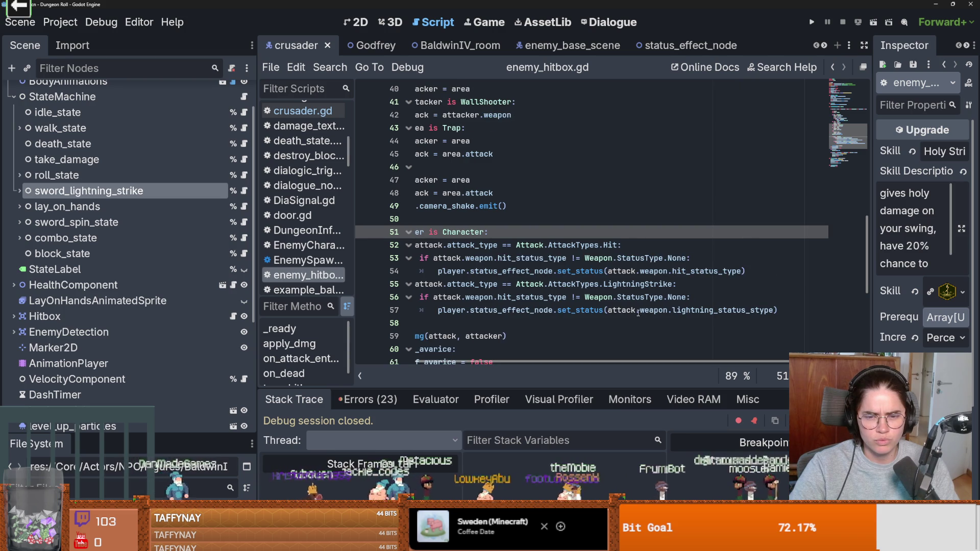
{"action": "left_click", "coordinate": [486, 310]}
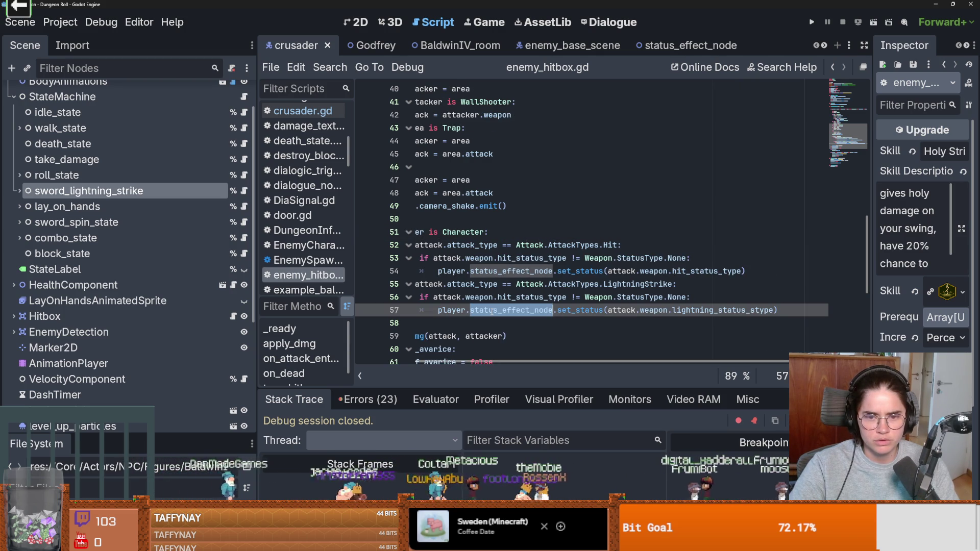
{"action": "left_click", "coordinate": [581, 310]}
{"action": "double_click", "coordinate": [581, 310]}
{"action": "scroll", "coordinate": [566, 310], "scroll_direction": "left", "scroll_amount": 3}
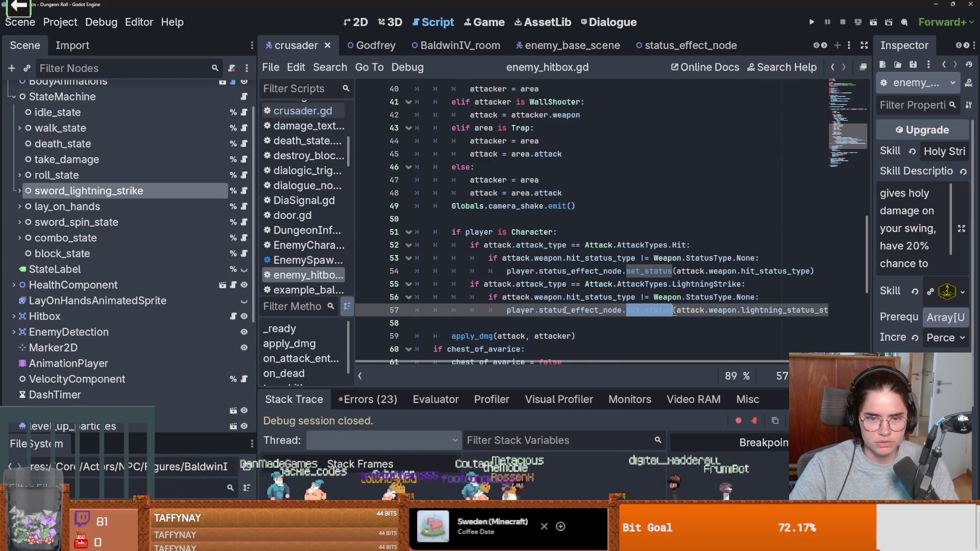
{"action": "double_click", "coordinate": [508, 284]}
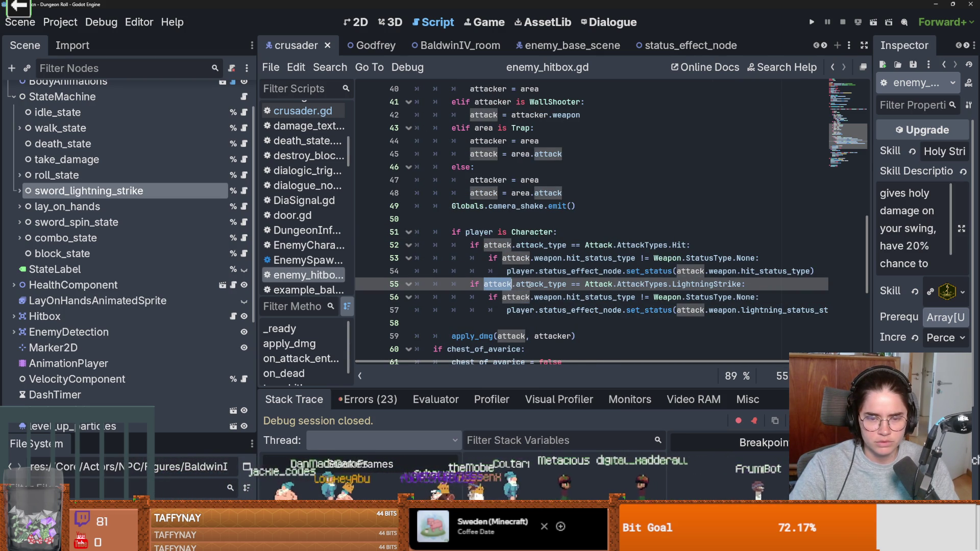